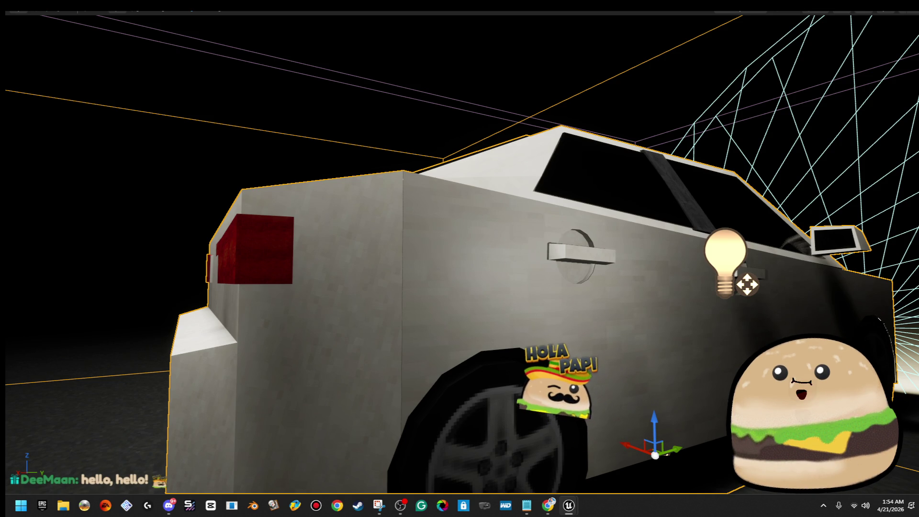
- Frame the car, play the level from a spot beside it, then stop
left_click_drag(705, 259, 790, 306)
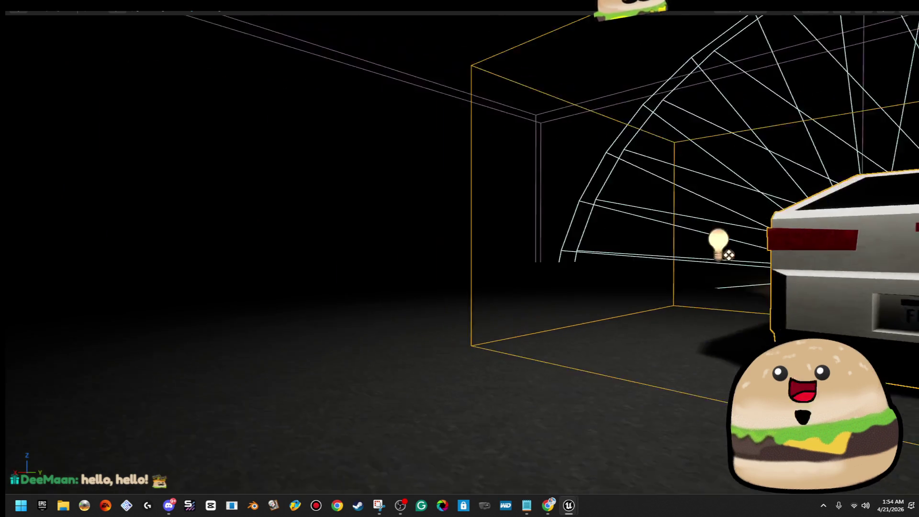
key("f")
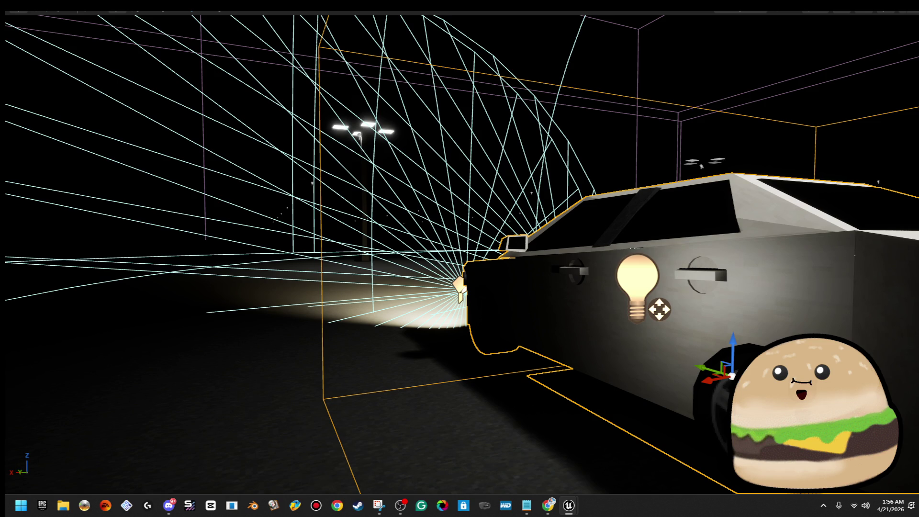
key("f")
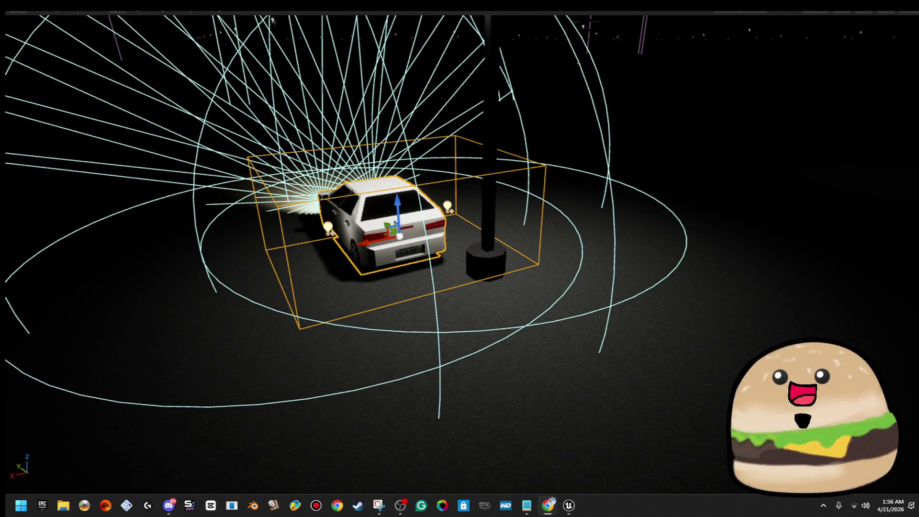
right_click(611, 336)
left_click(618, 325)
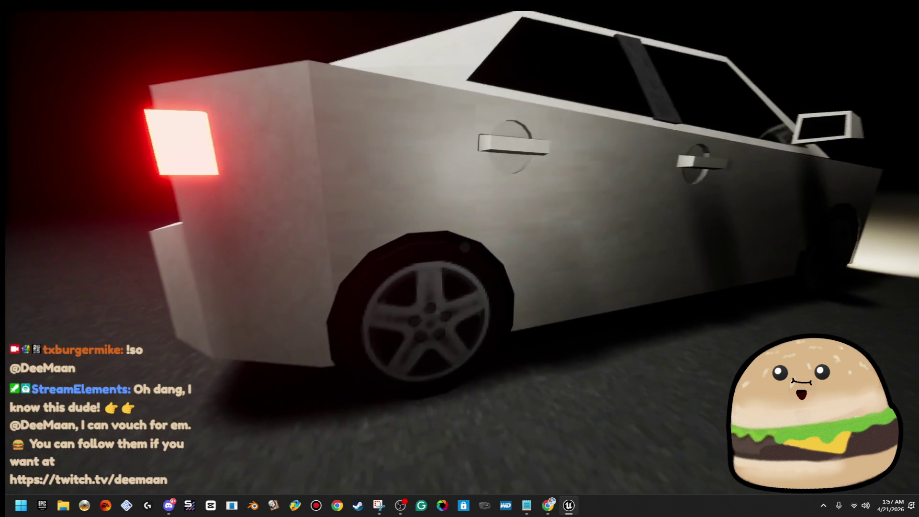
key("Escape")
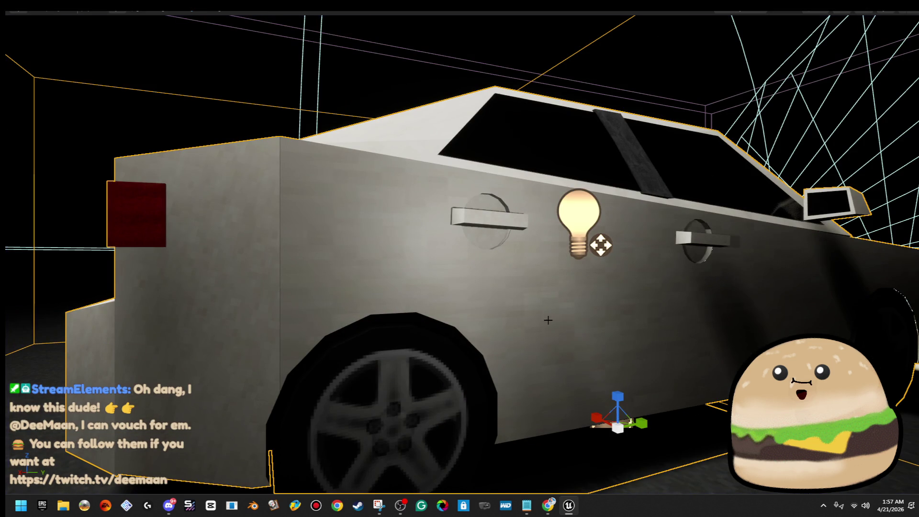
- Play the level again from a spot on the floor
scroll(496, 327, "down", 10)
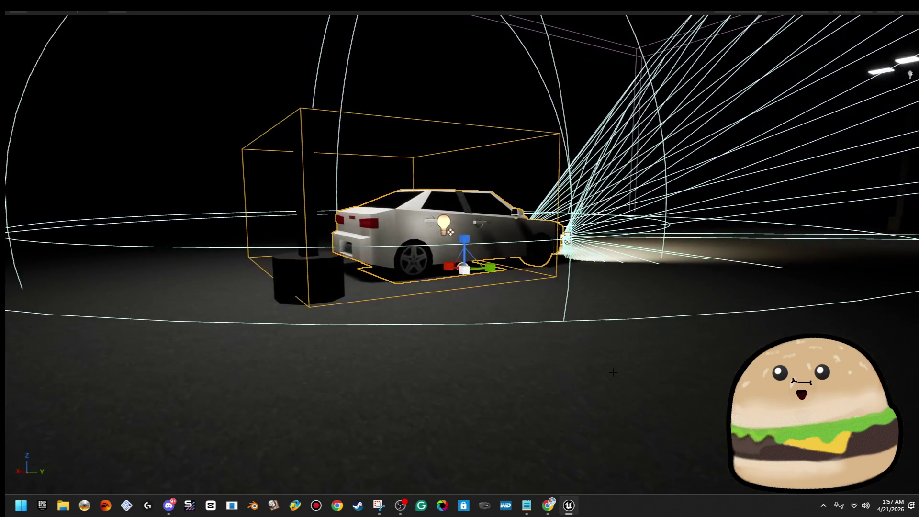
right_click(495, 327)
left_click(571, 318)
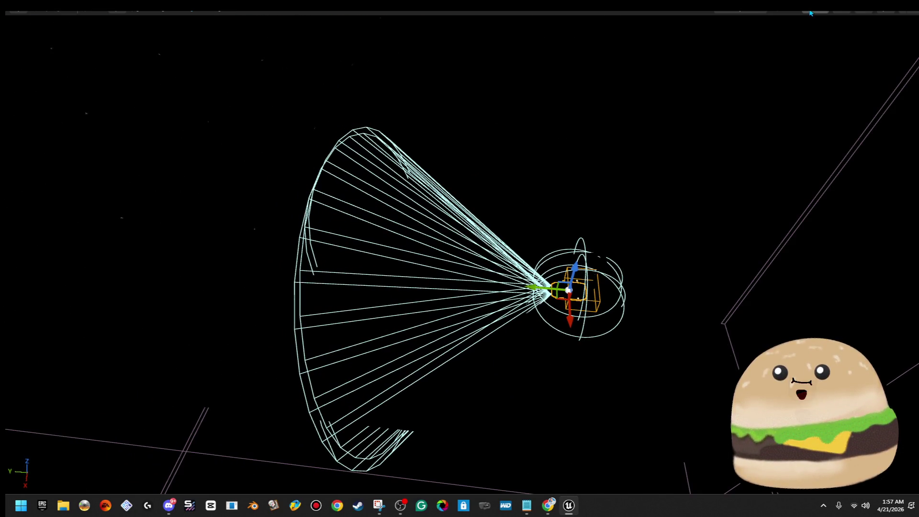
- Switch the viewport to Lit, focus the car, and exit immersive mode with F11
left_click(810, 13)
left_click(821, 57)
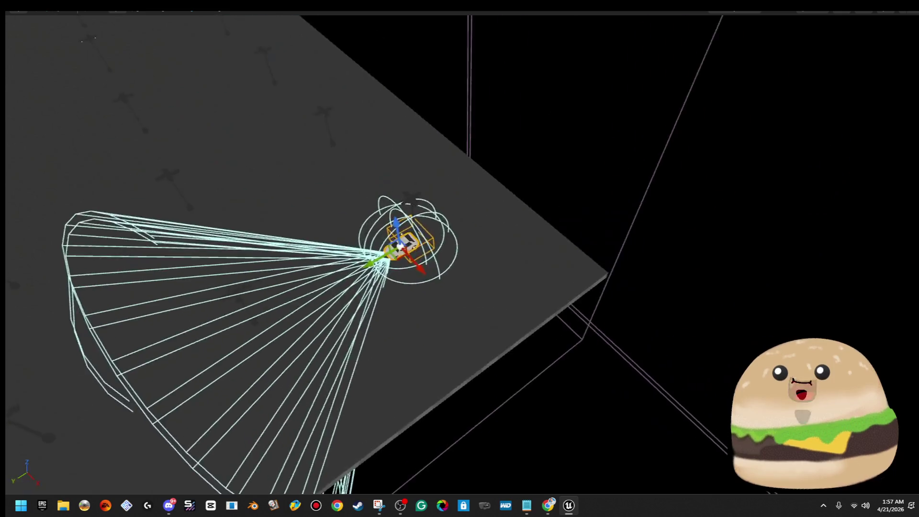
key("f")
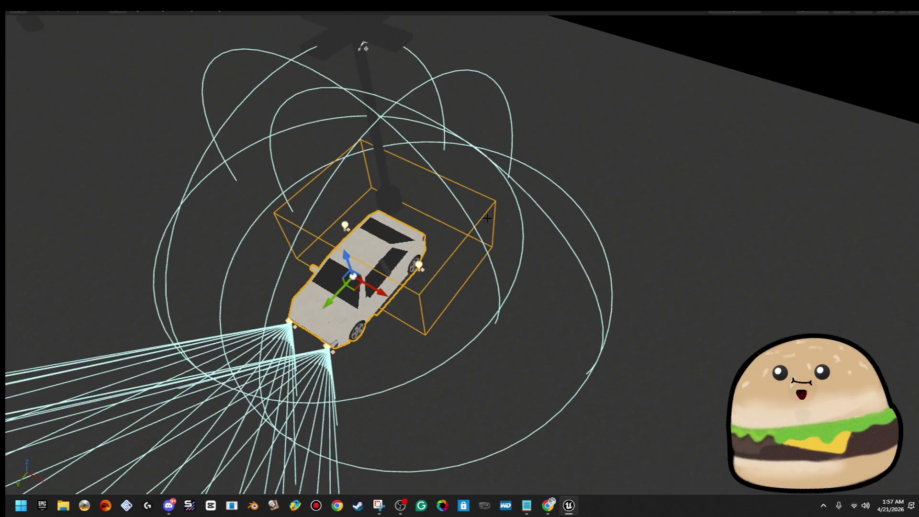
key("F11")
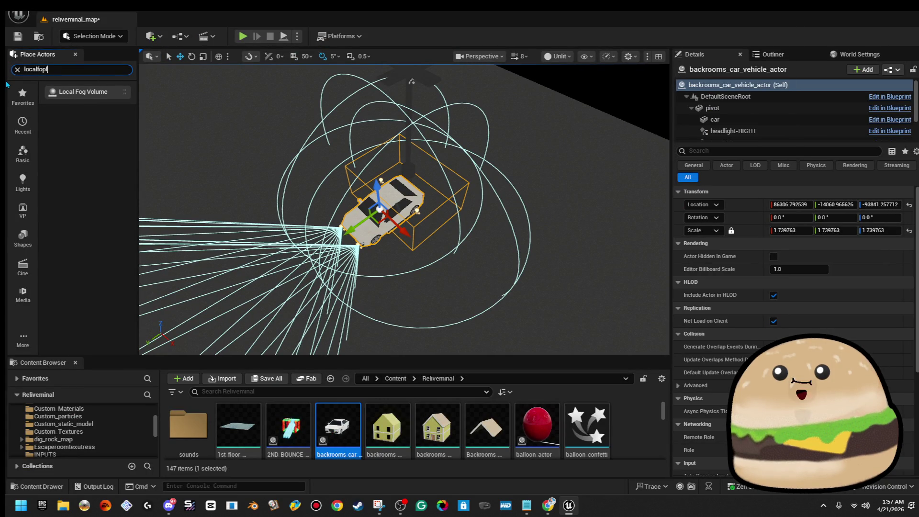
- Place a plane near the car and give it Grimy_old_wall_style_Mat
key("BackSpace")
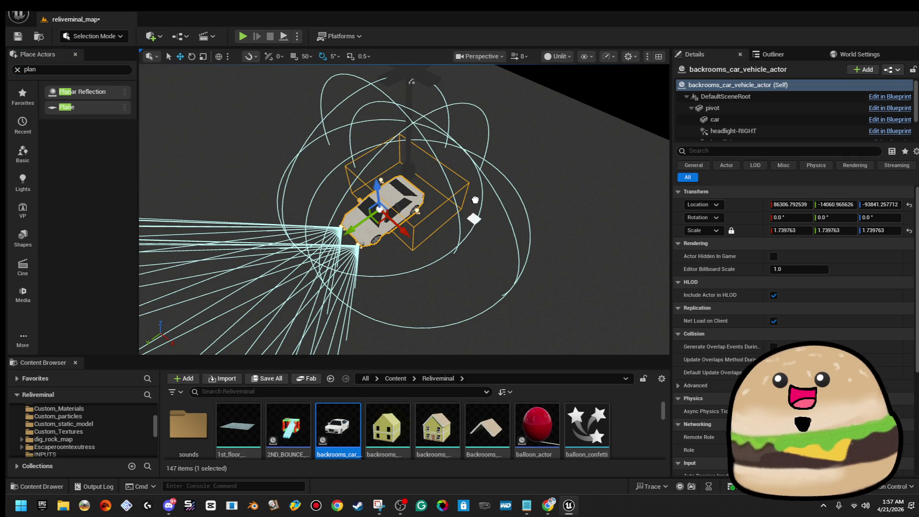
left_click_drag(474, 203, 472, 235)
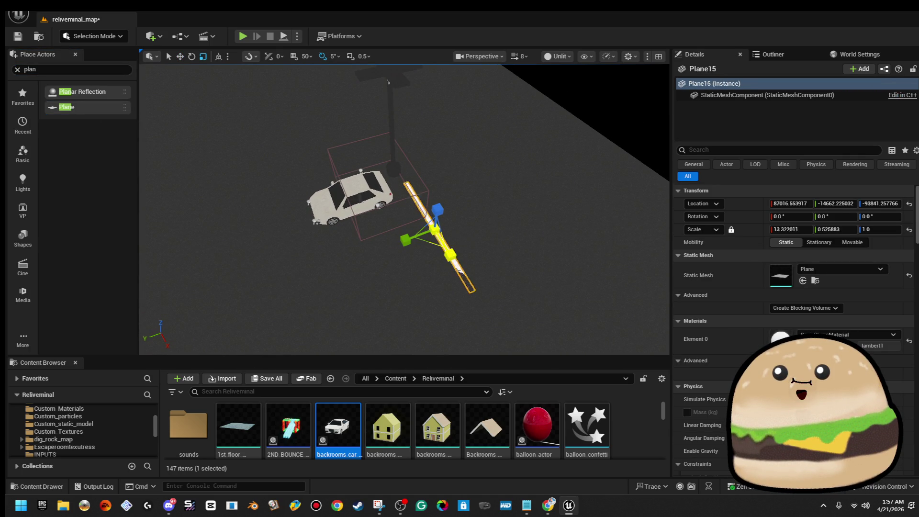
left_click(861, 334)
type("grimy")
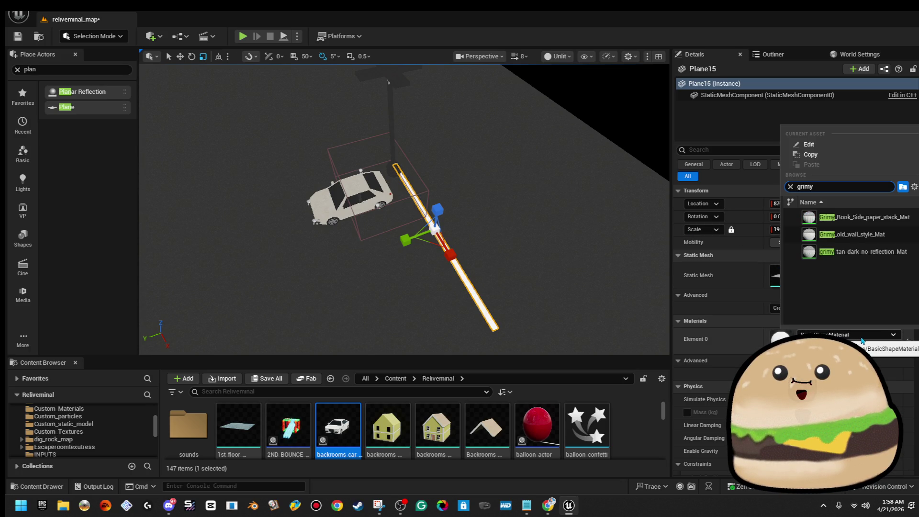
left_click(882, 239)
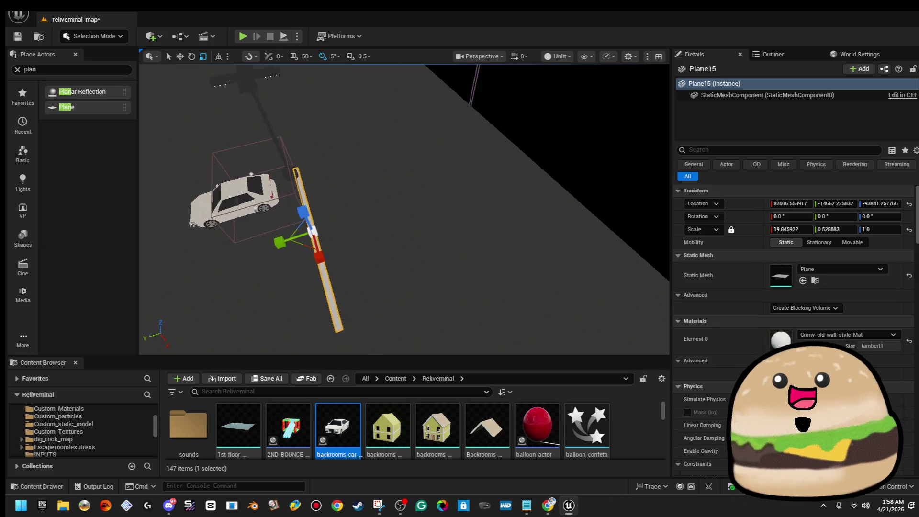
- Slide the strip beside the car and add a slightly lengthened crossing strip
scroll(262, 214, "up", 5)
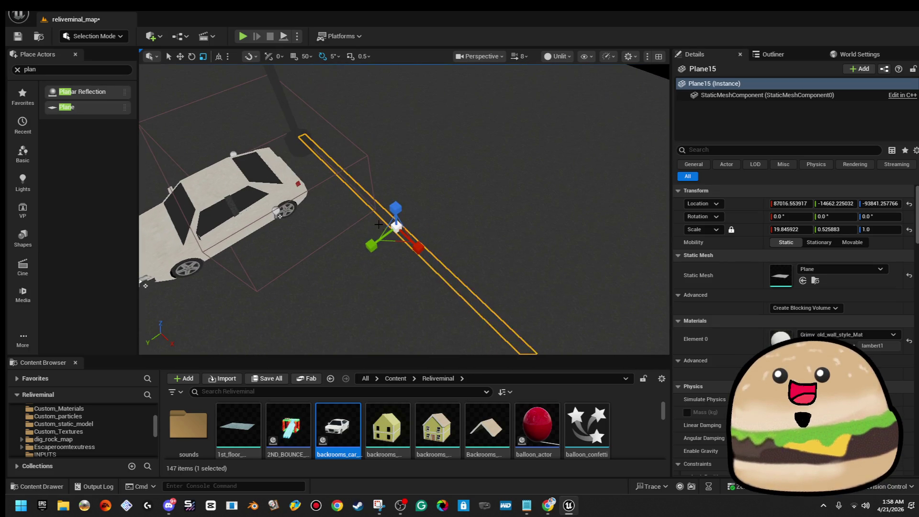
scroll(261, 214, "down", 3)
key("w")
mouse_move(401, 218)
left_mouse_down()
mouse_move(318, 178)
mouse_move(431, 216)
left_mouse_up()
scroll(436, 214, "down", 1)
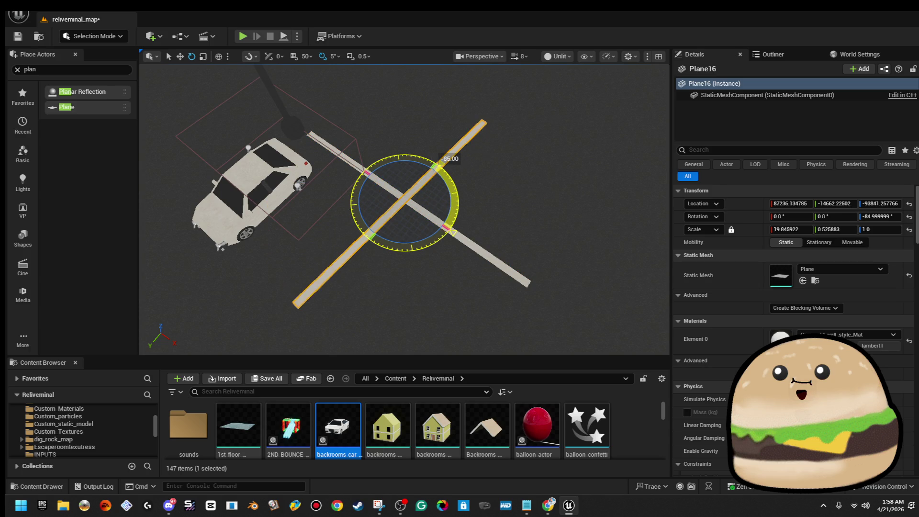
left_click_drag(404, 209, 454, 209)
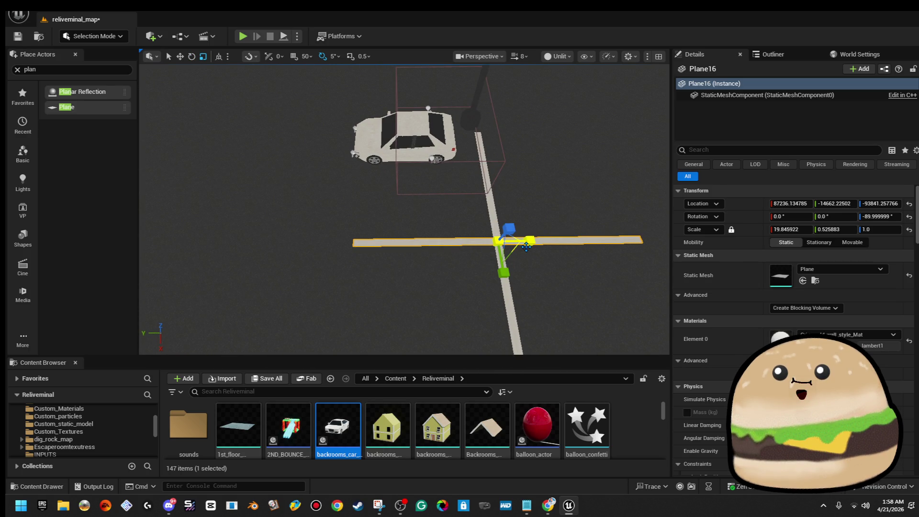
left_click_drag(529, 240, 530, 241)
- Select the two parallel strips, shift them right beside the car, then select the car
left_click_drag(474, 250, 523, 250)
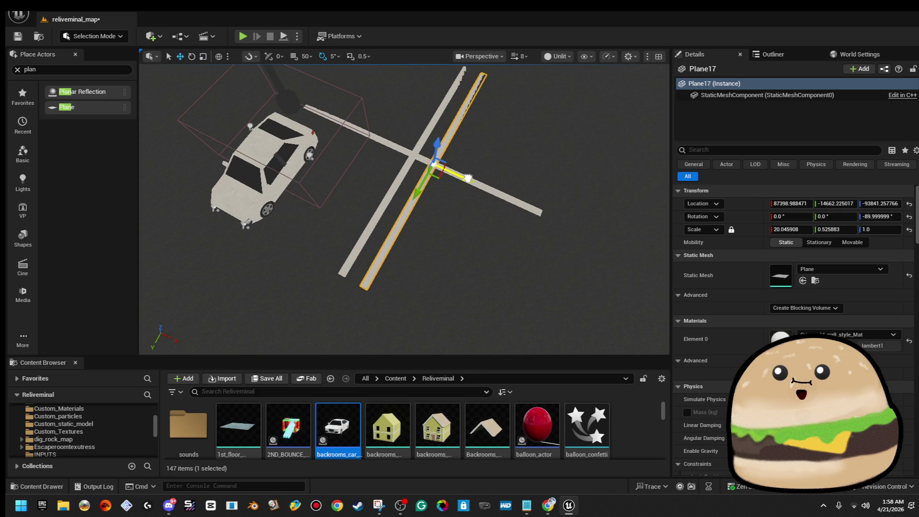
left_click_drag(450, 198, 450, 182)
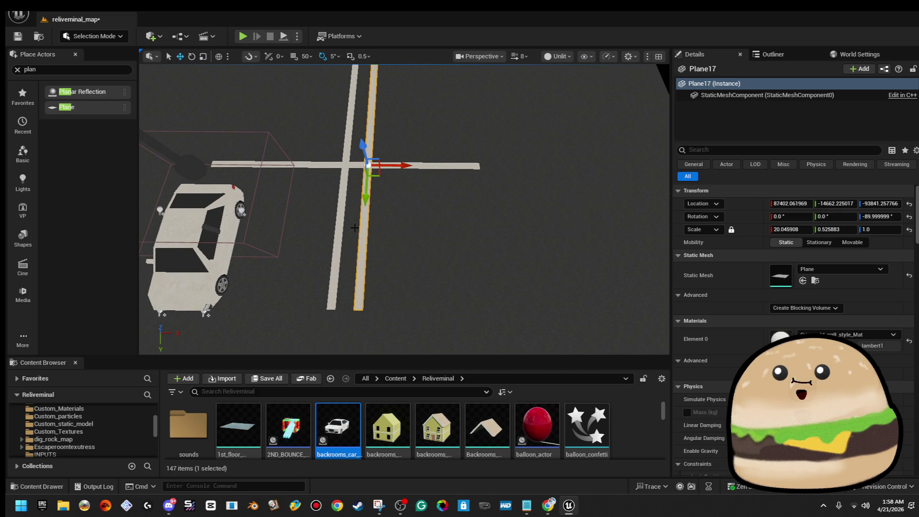
left_click(337, 223, "ctrl")
left_click(364, 205)
left_click(341, 206, "ctrl")
left_click_drag(388, 165, 482, 164)
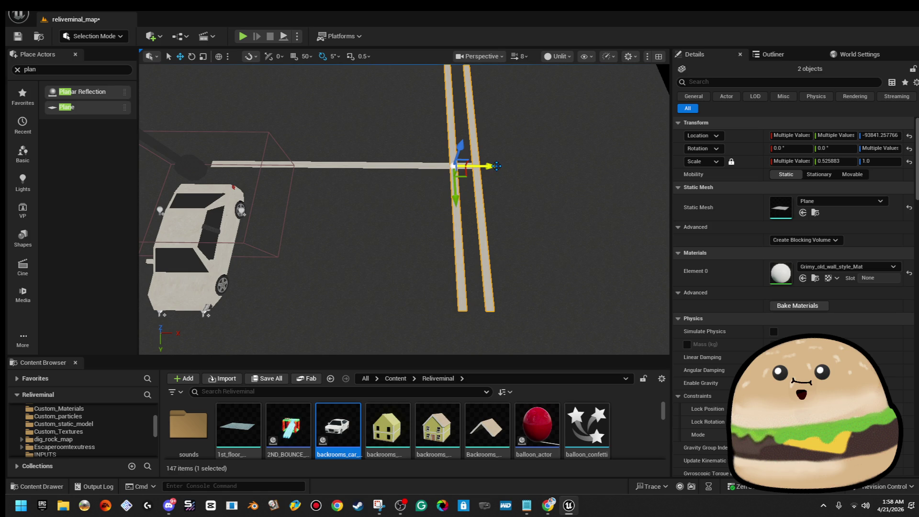
left_click_drag(417, 167, 378, 168)
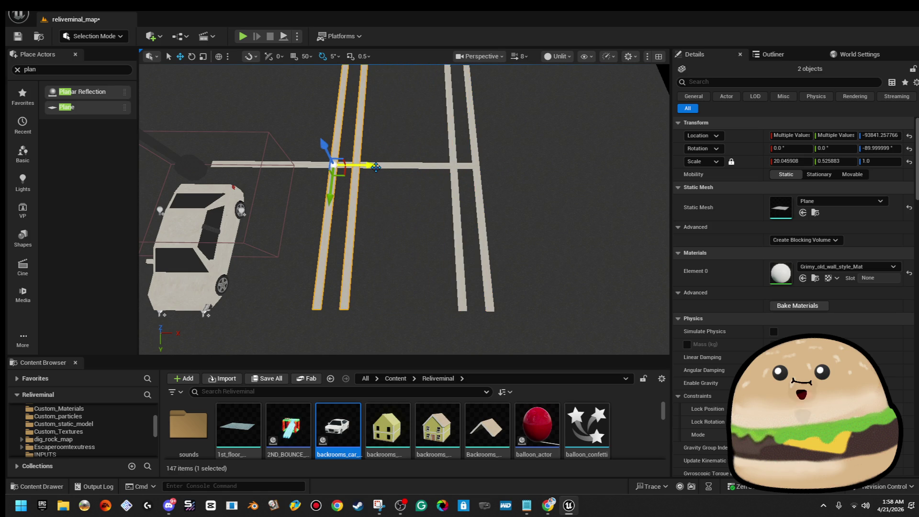
scroll(375, 166, "down", 10)
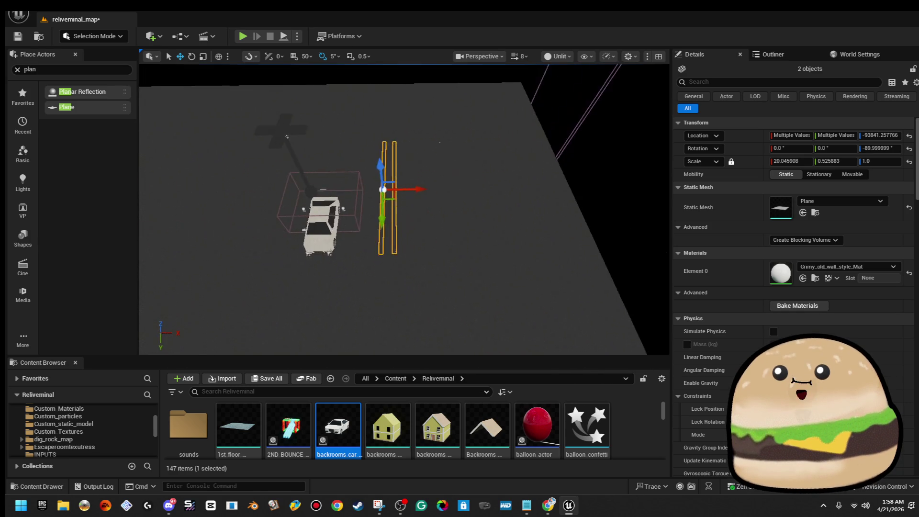
scroll(383, 189, "up", 2)
left_click(336, 233)
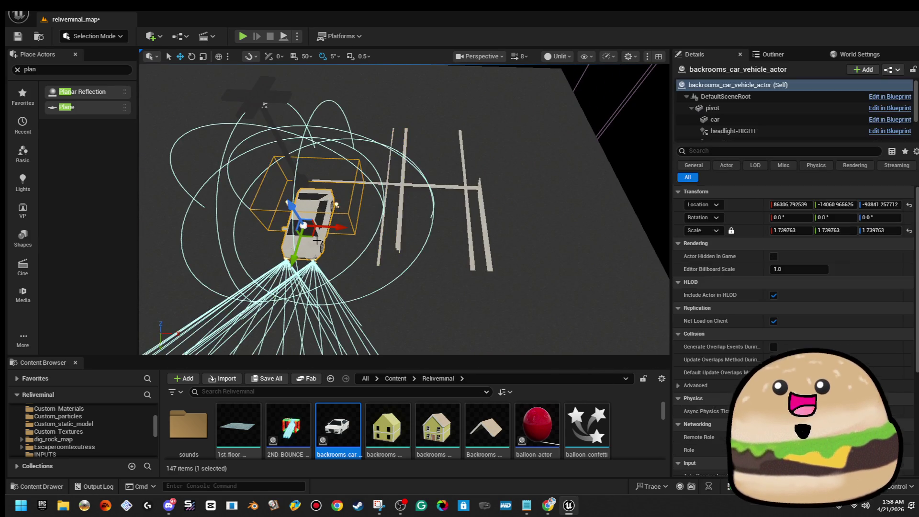
- Move the car right into the parking strips
mouse_move(337, 233)
left_mouse_down()
mouse_move(469, 238)
mouse_move(412, 220)
left_mouse_up()
left_click(432, 240)
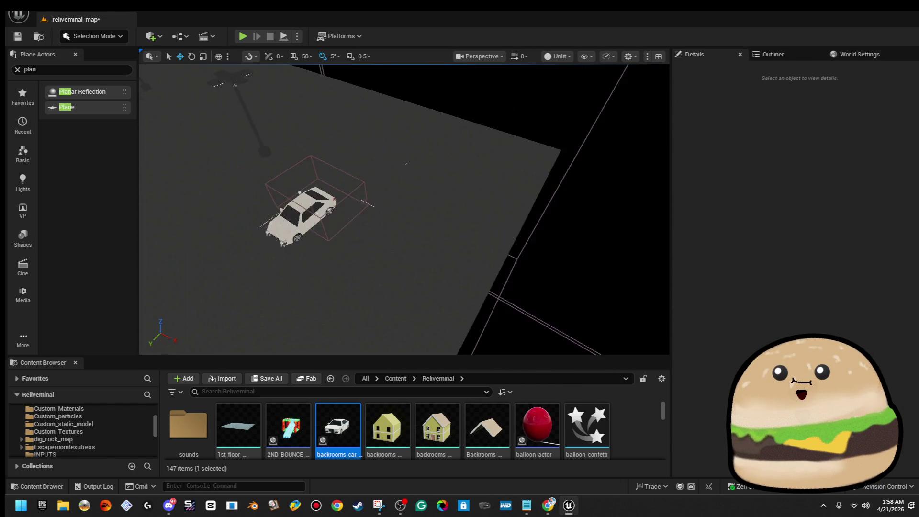
scroll(432, 239, "up", 8)
left_click(431, 240)
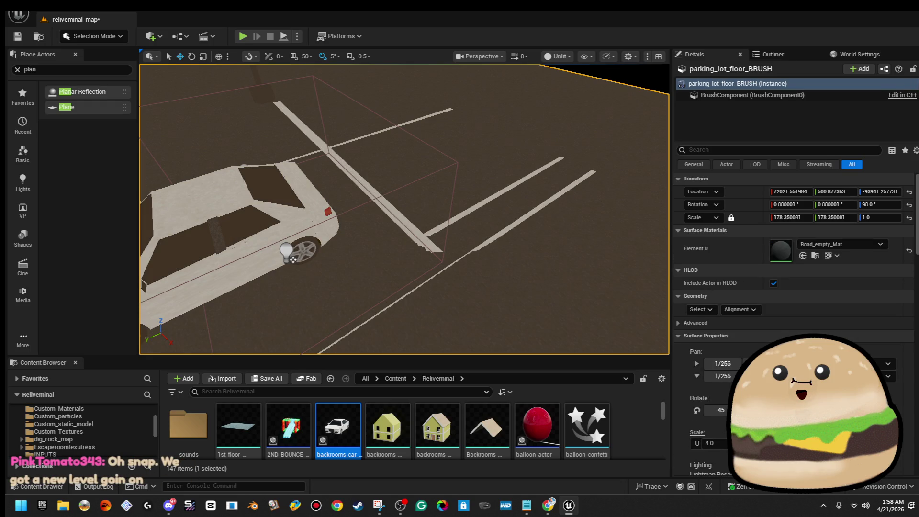
- Select the white parking lines together with the diagonal strip
left_click(420, 233)
left_click(437, 228, "ctrl")
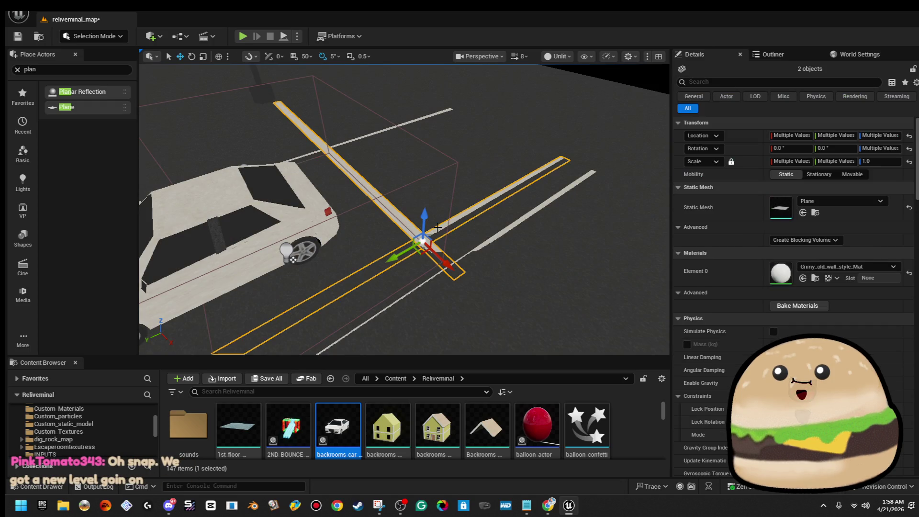
left_click(487, 248, "ctrl")
scroll(456, 208, "up", 5)
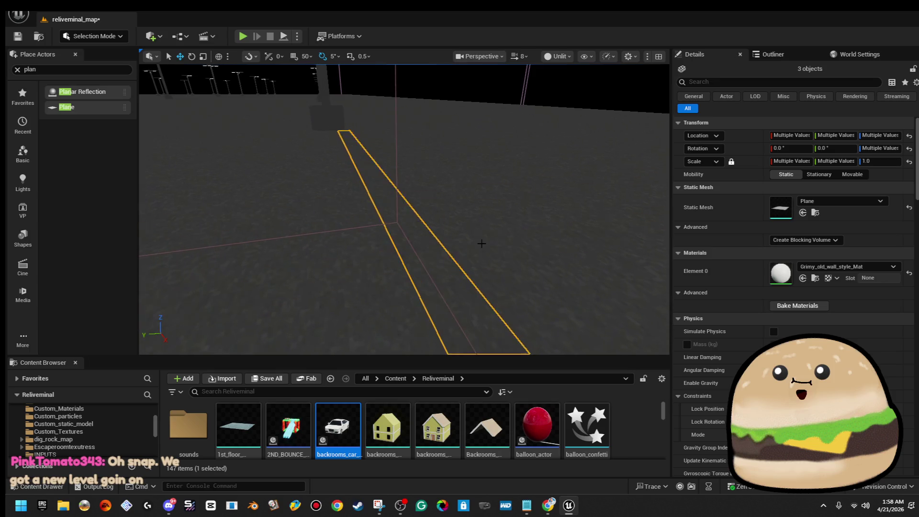
left_click(435, 193)
key("ctrl+z")
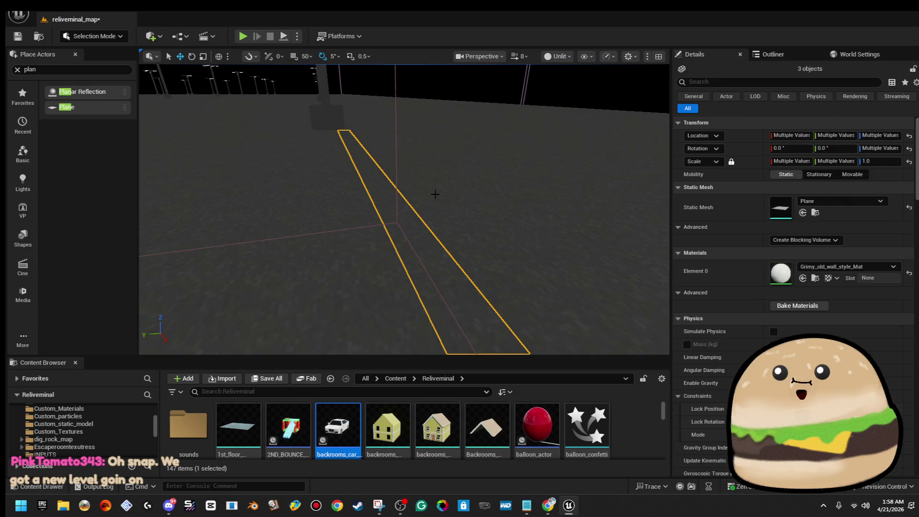
mouse_move(422, 199)
left_mouse_down()
mouse_move(400, 158)
mouse_move(425, 205)
left_mouse_up()
left_click(425, 204, "ctrl")
- Keep only the lines selected, frame them, and lower them onto the floor
mouse_move(522, 235)
left_mouse_down()
mouse_move(500, 230)
mouse_move(512, 234)
mouse_move(517, 218)
left_mouse_up()
left_click_drag(448, 259, 448, 249)
left_click(448, 258, "ctrl")
left_click(448, 264, "ctrl")
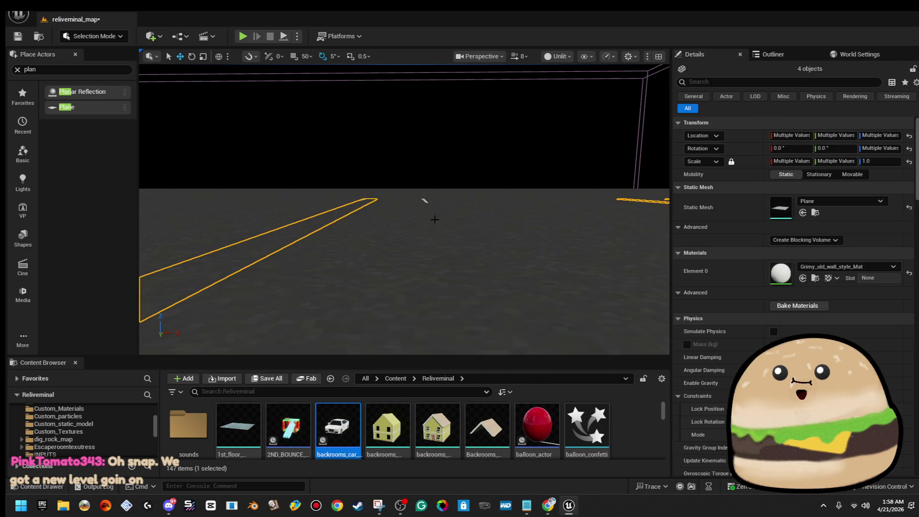
left_click(425, 198, "ctrl")
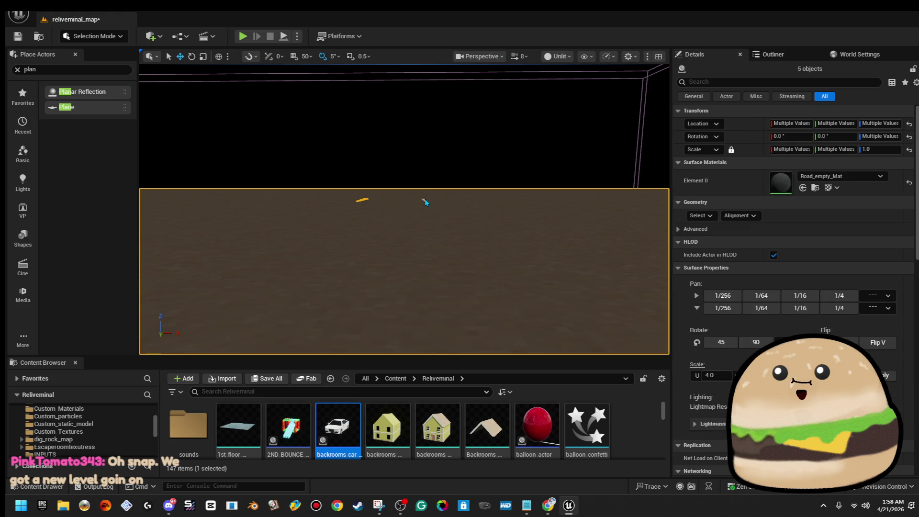
left_click(424, 198, "ctrl")
key("f")
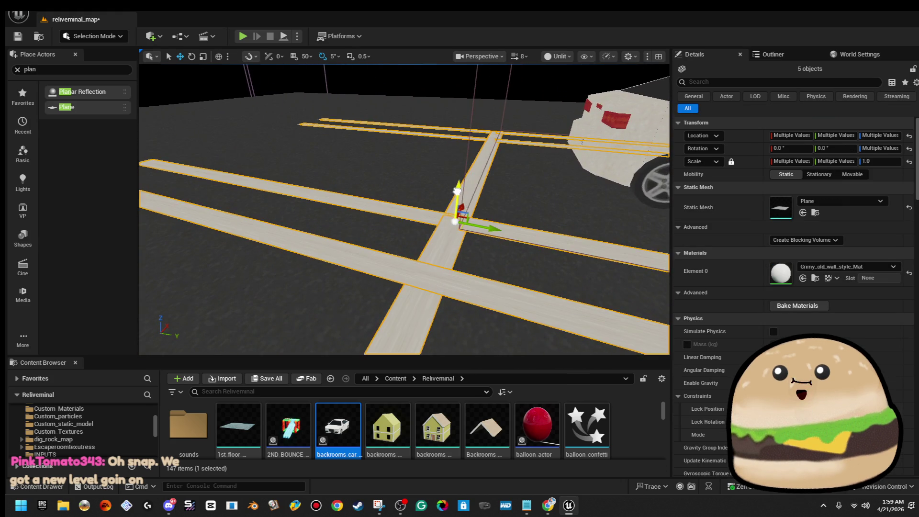
left_click_drag(457, 191, 203, 96)
- Render the lot in Lit mode and open the parking lot floor's context menu
left_click_drag(417, 226, 429, 224)
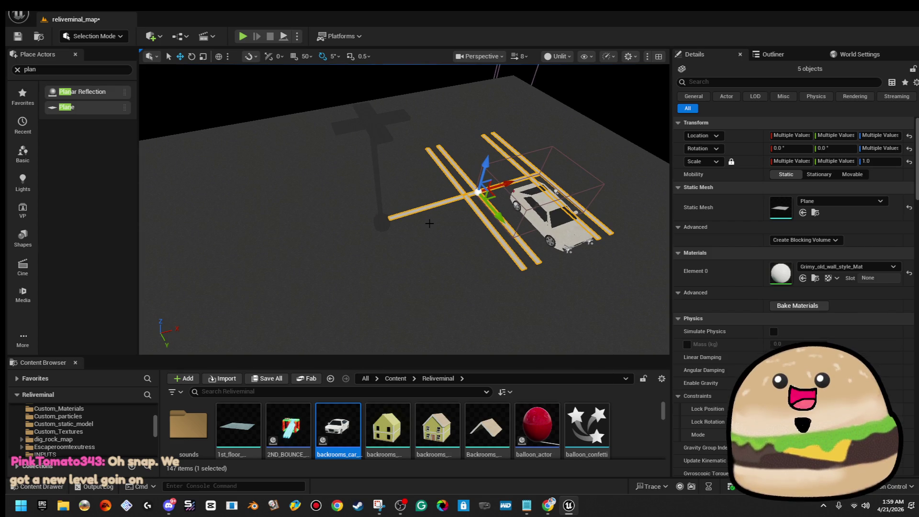
left_click_drag(429, 223, 430, 224)
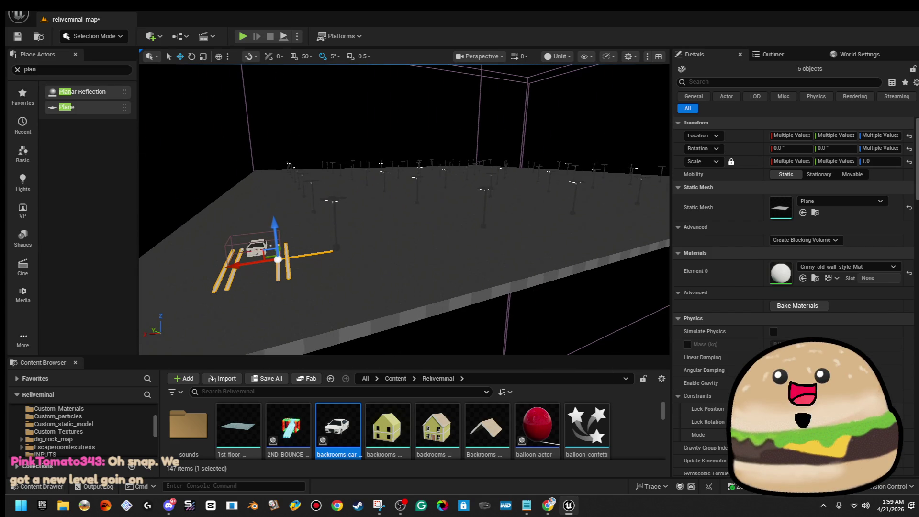
left_click(557, 56)
left_click(567, 97)
left_click_drag(429, 223, 429, 224)
right_click(447, 175)
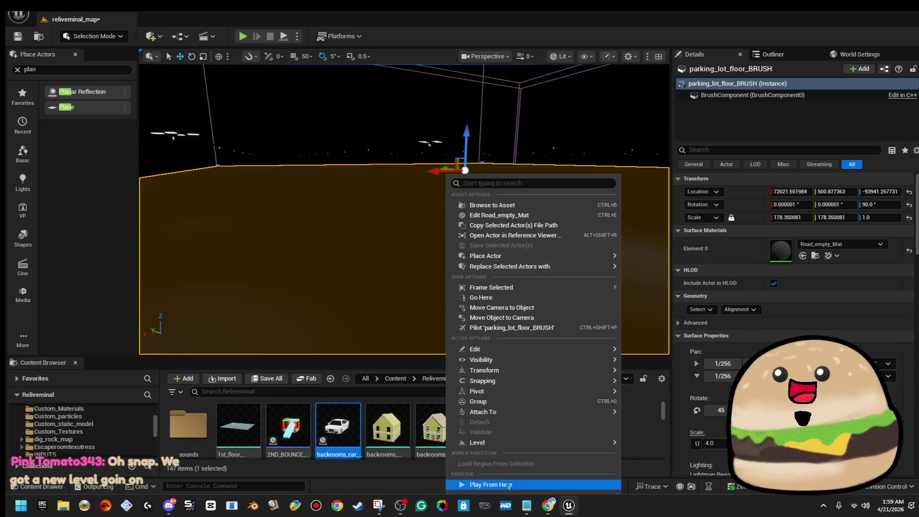
- Play fullscreen from the floor, walk around the white car's red tail lights, then stop
left_click(508, 486)
key("F11")
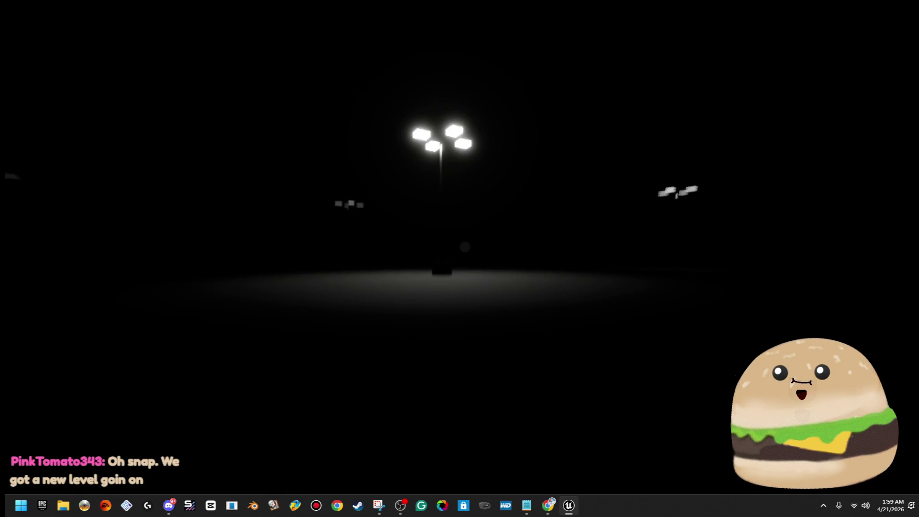
key("w")
key("w")
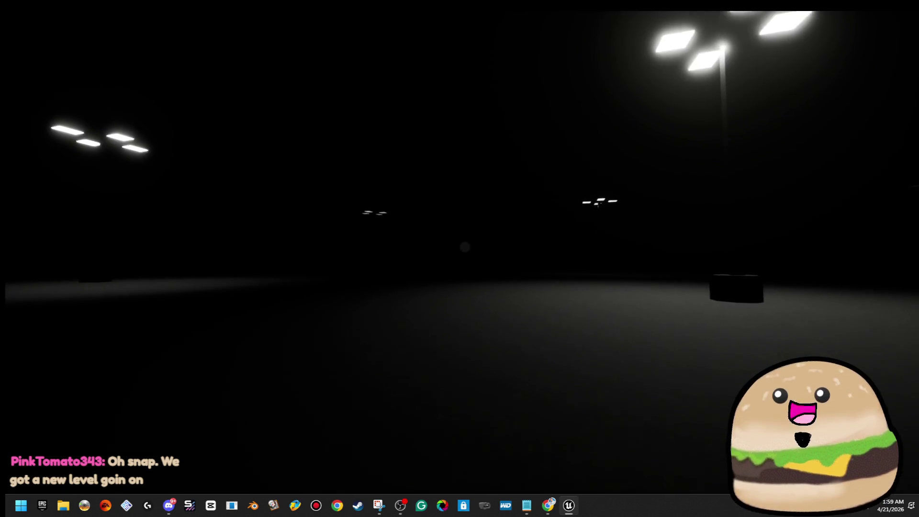
key("w")
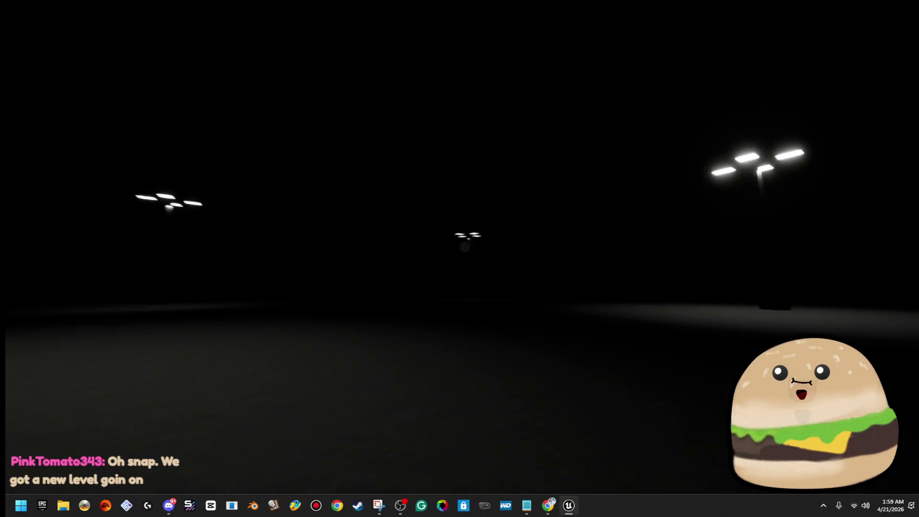
key("w")
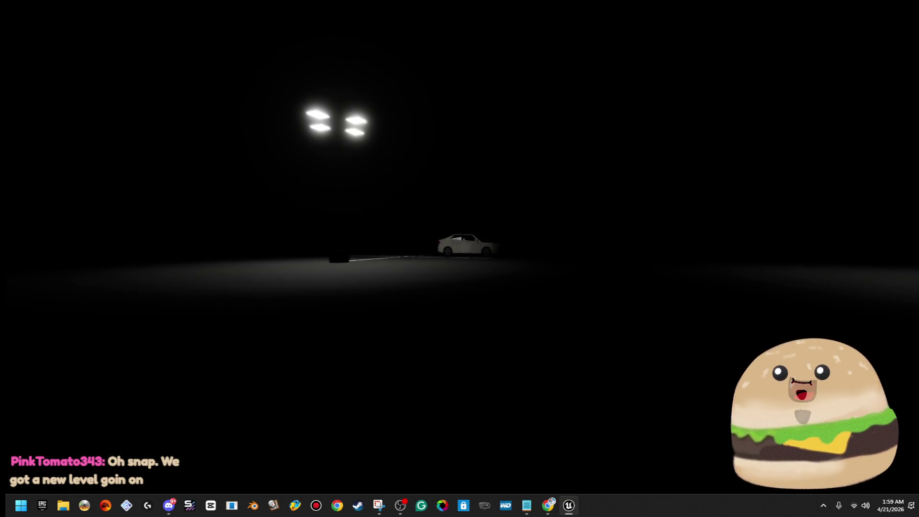
key("w")
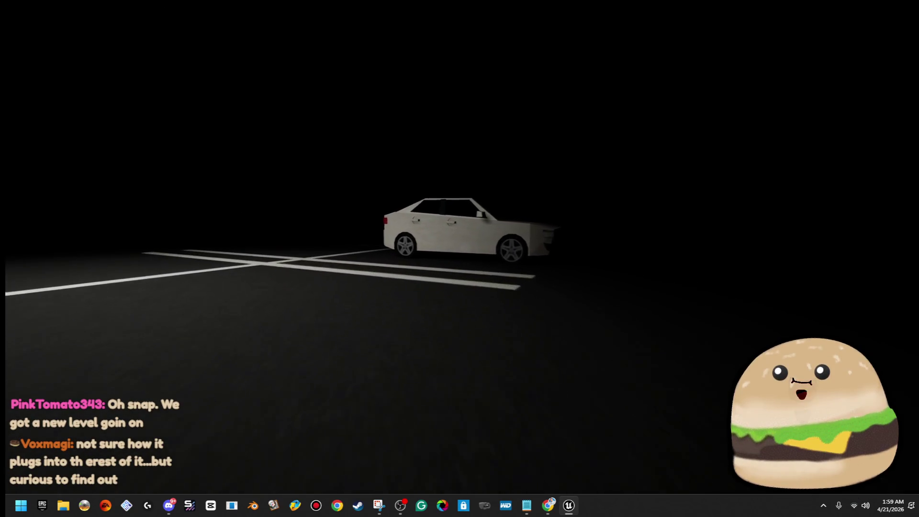
key("w")
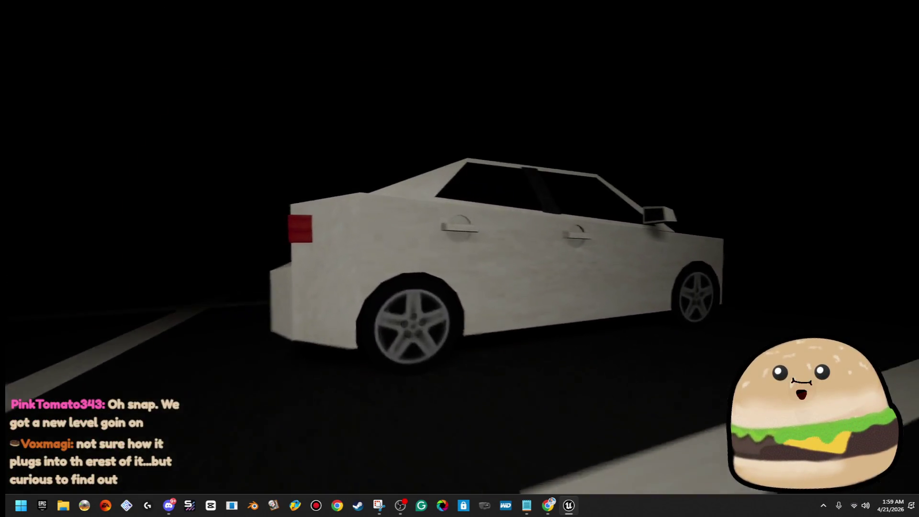
key("w")
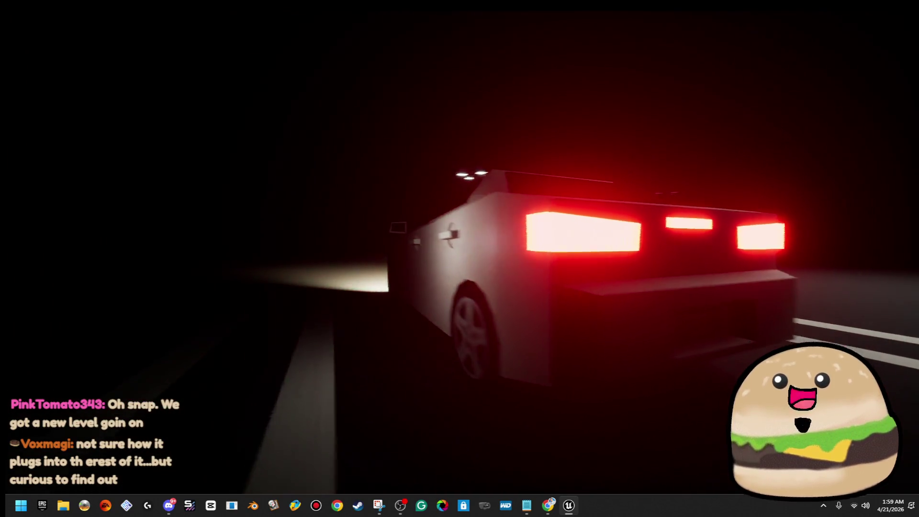
key("w")
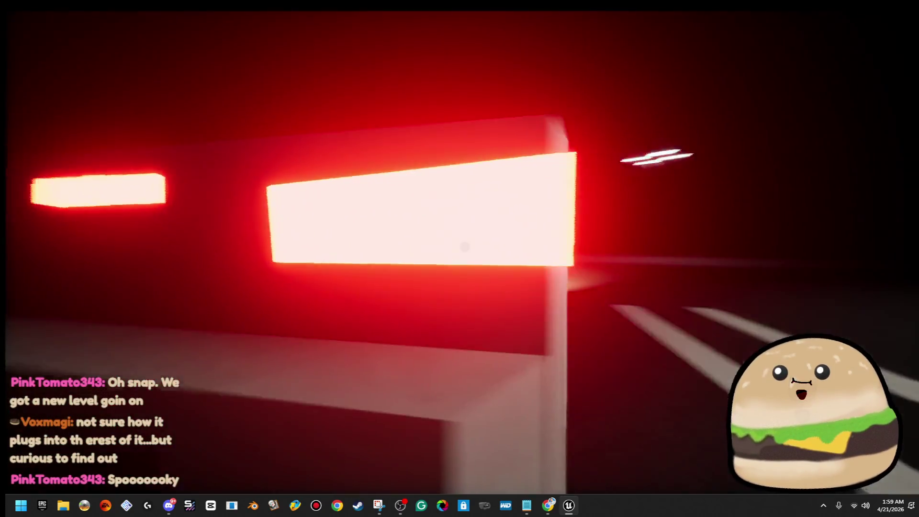
key("w")
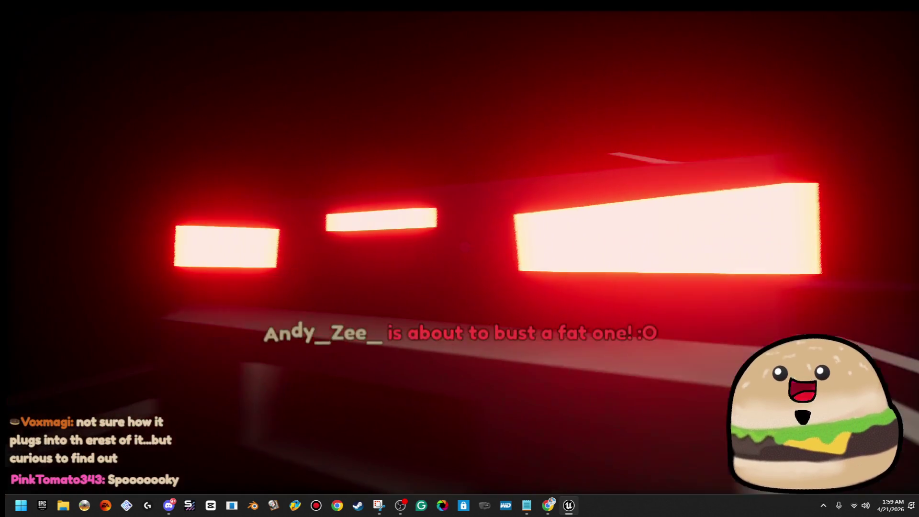
key("w")
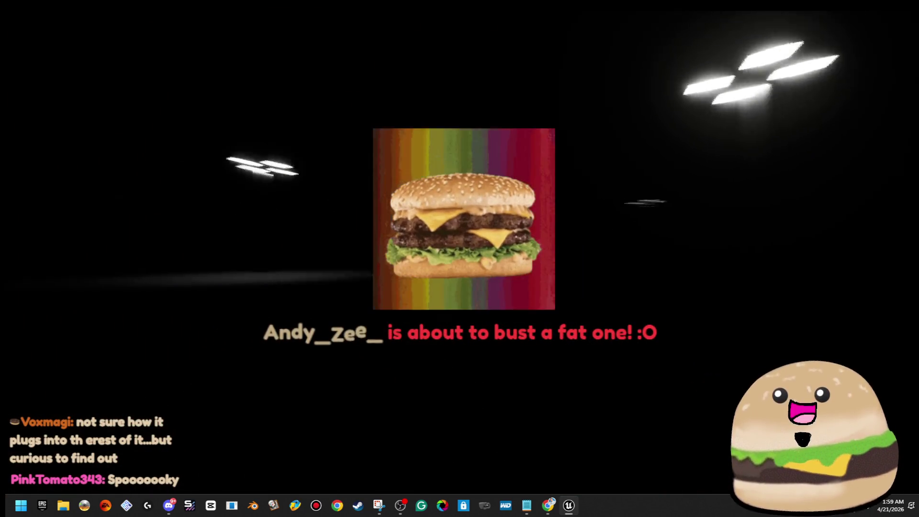
key("w")
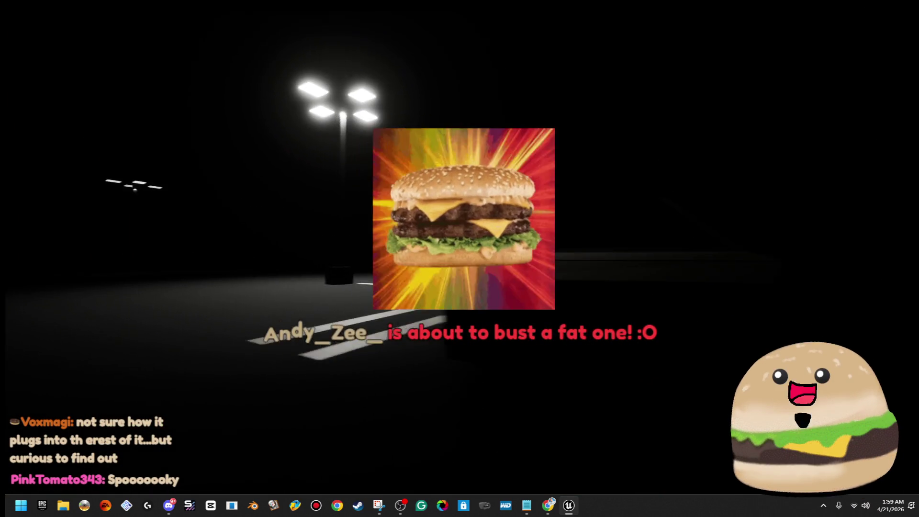
key("w")
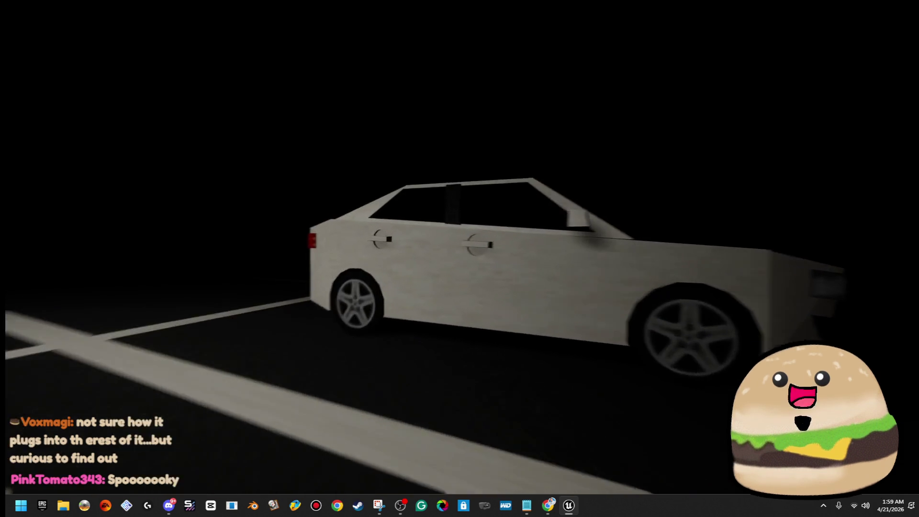
key("w")
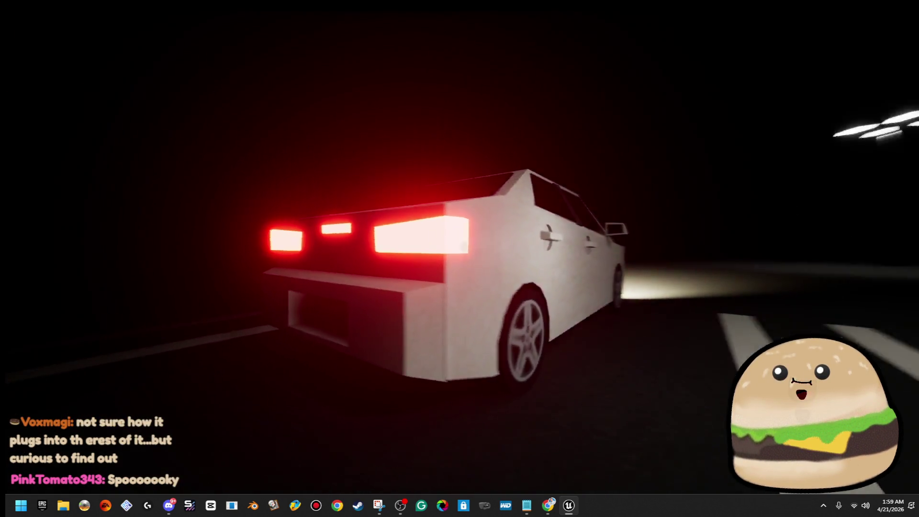
key("w")
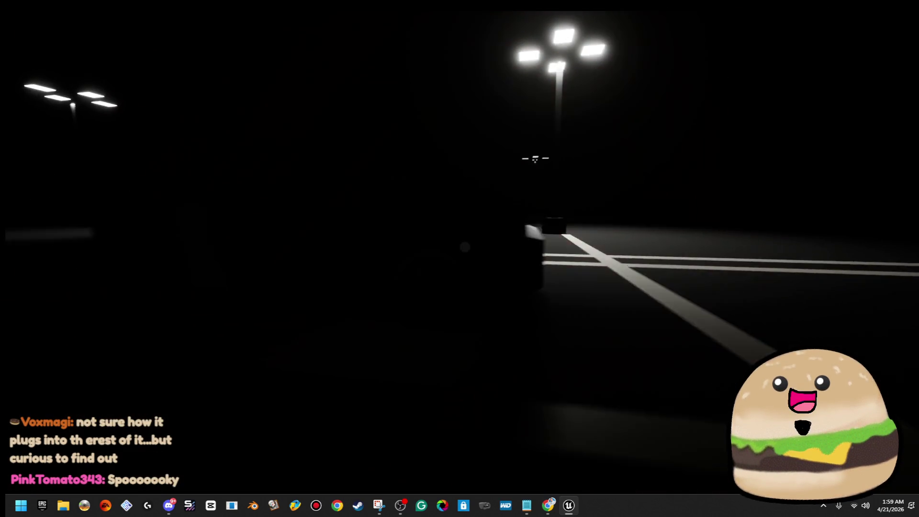
key("Escape")
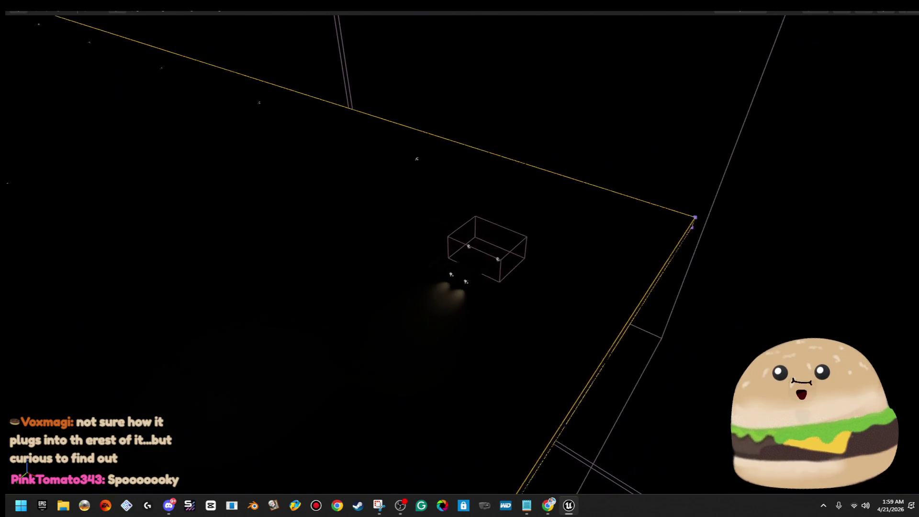
- Switch to Unlit and Alt-drag a copy of the white car into the left space
left_click(827, 12)
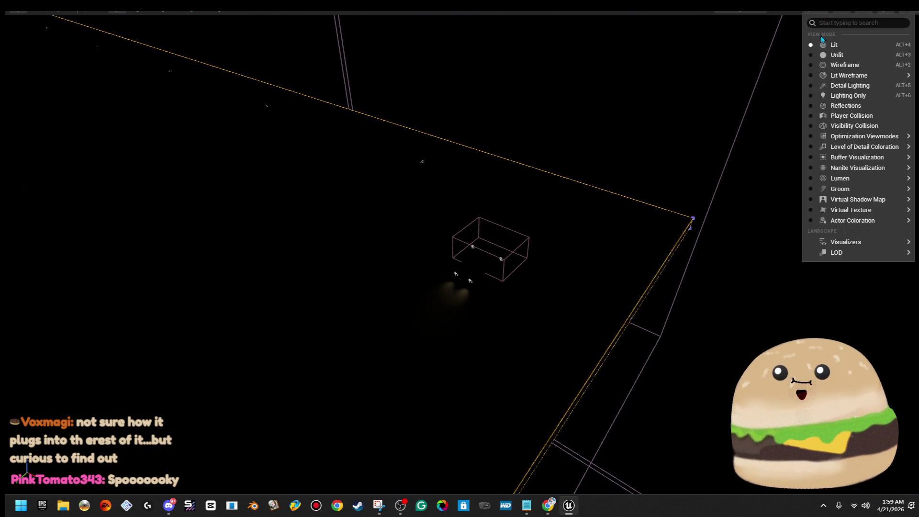
left_click(825, 56)
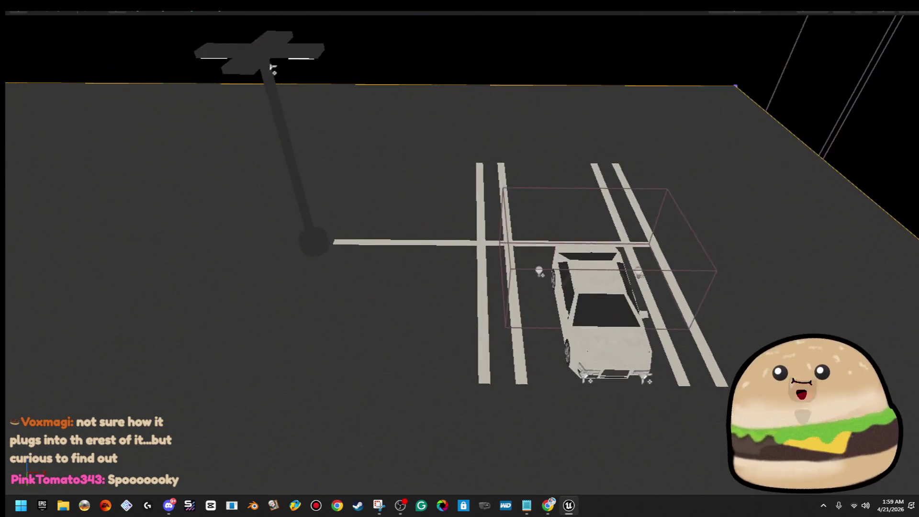
left_click(581, 300)
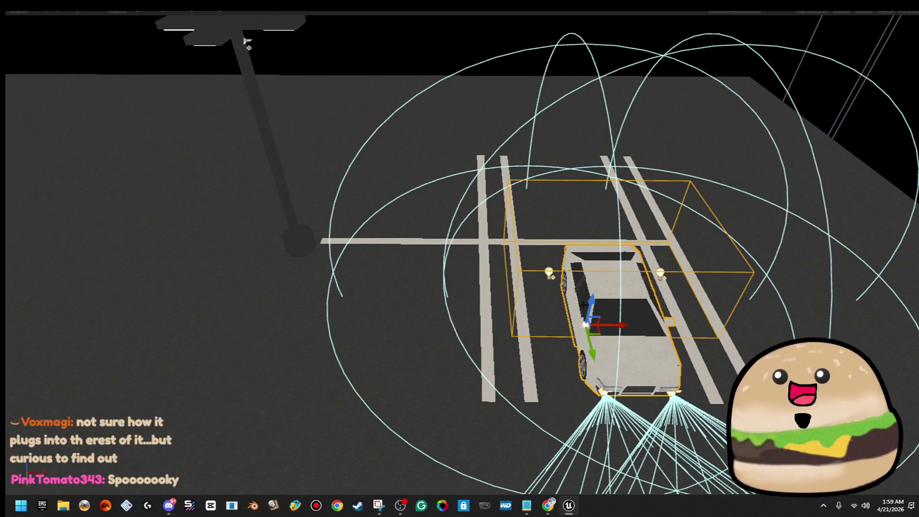
left_click_drag(619, 325, 414, 338)
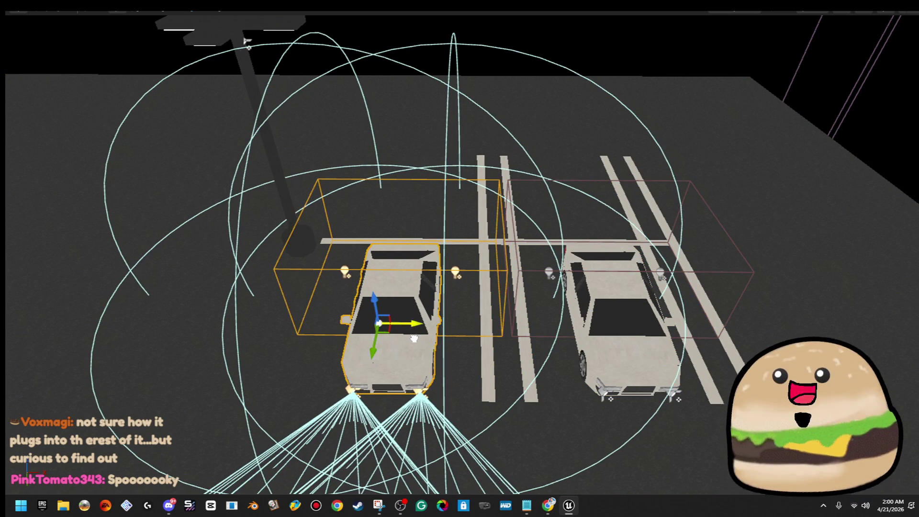
left_click(354, 232)
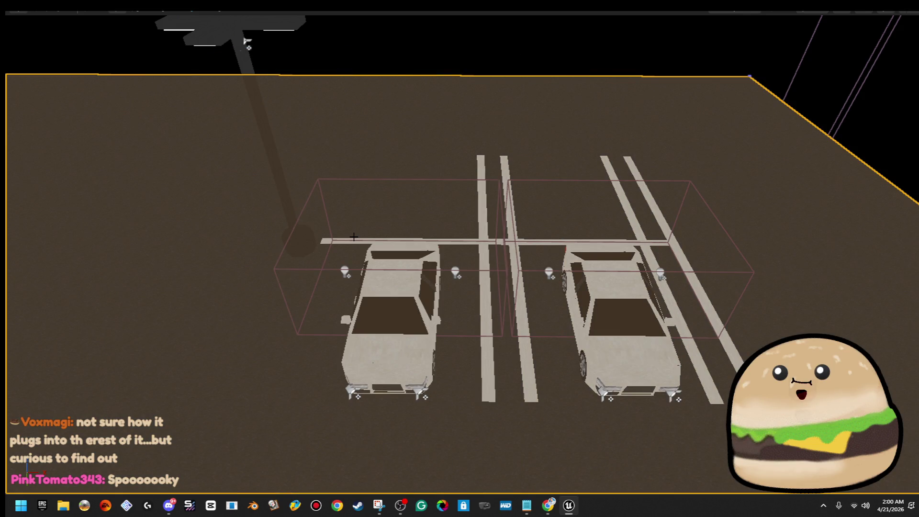
left_click(354, 238)
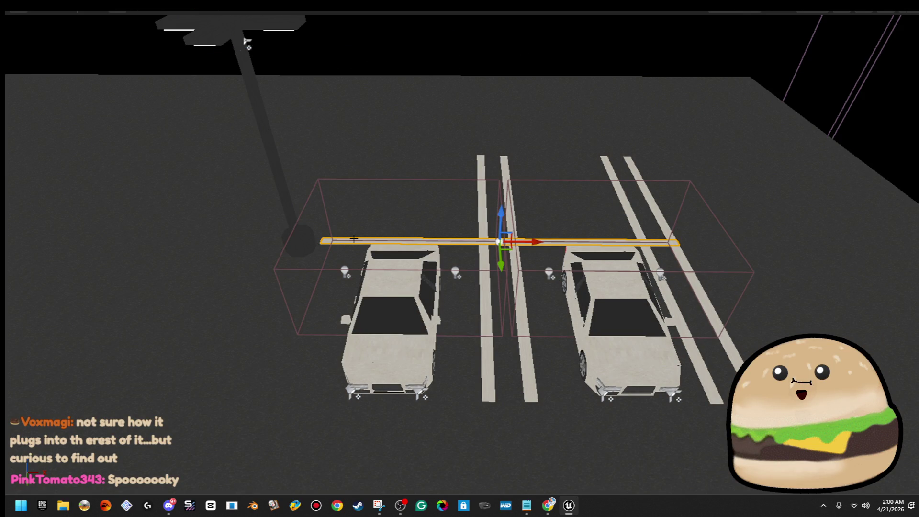
scroll(354, 239, "up", 5)
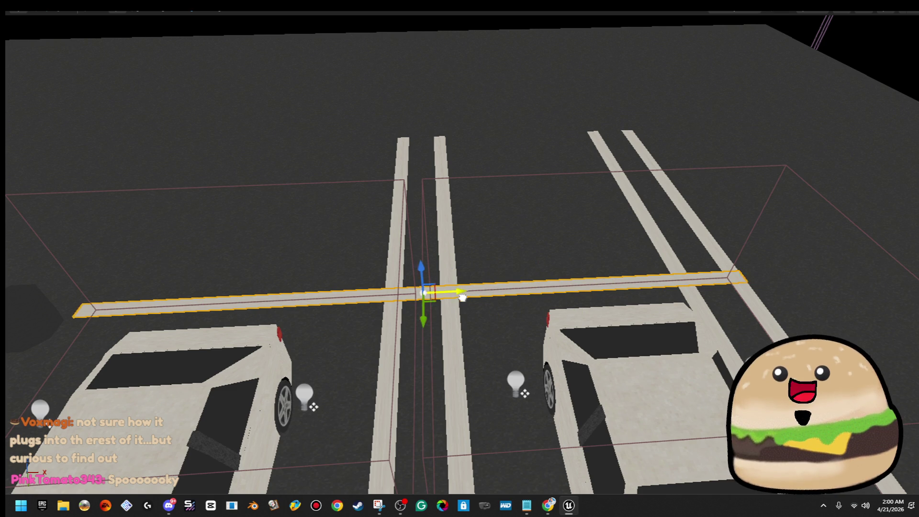
mouse_move(457, 295)
left_mouse_down()
mouse_move(412, 316)
mouse_move(430, 307)
left_mouse_up()
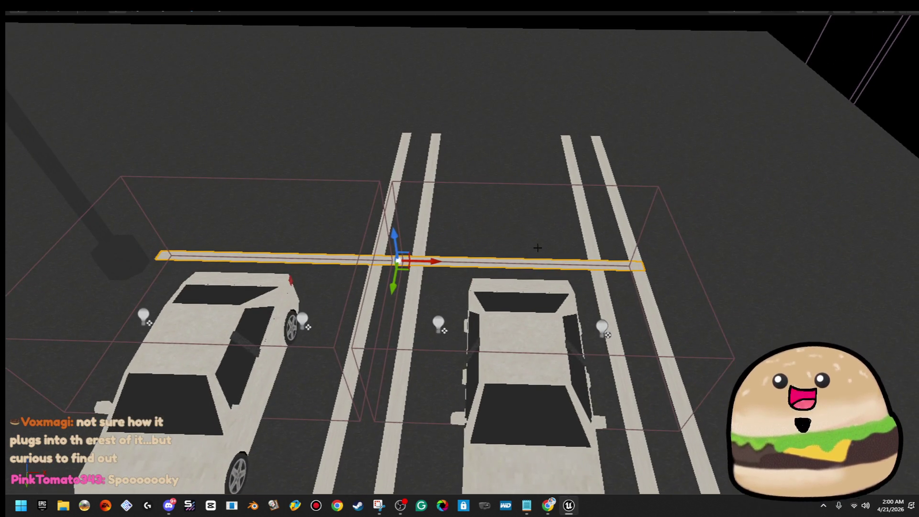
left_click_drag(574, 209, 471, 230)
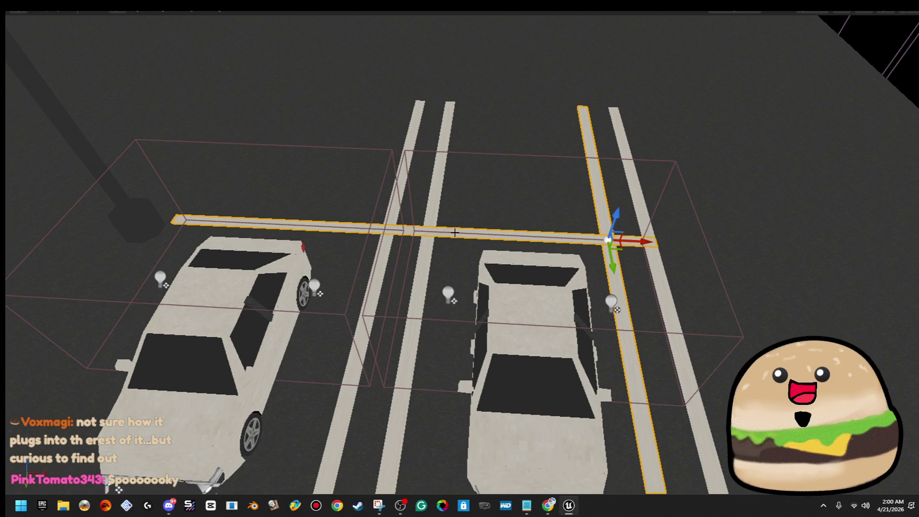
left_click(438, 217)
left_click(399, 211)
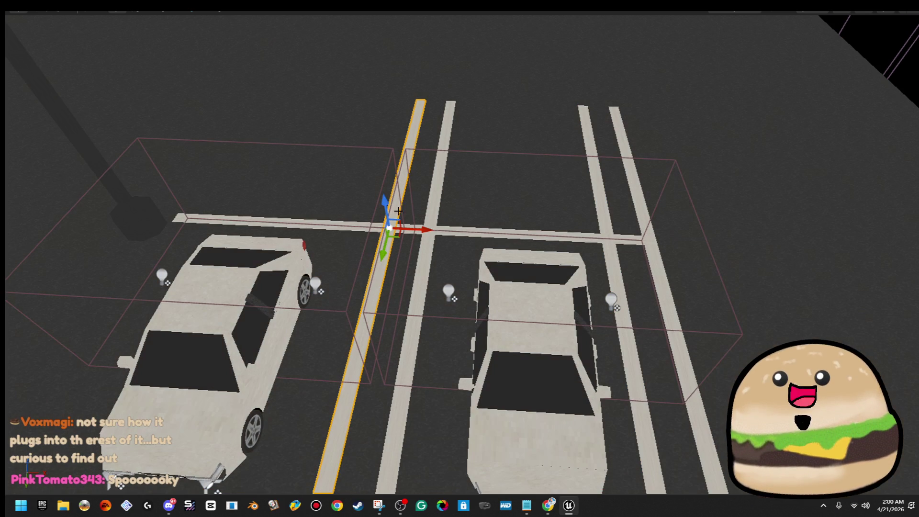
left_click(435, 215, "ctrl")
scroll(459, 213, "down", 5)
left_click_drag(552, 228, 375, 242)
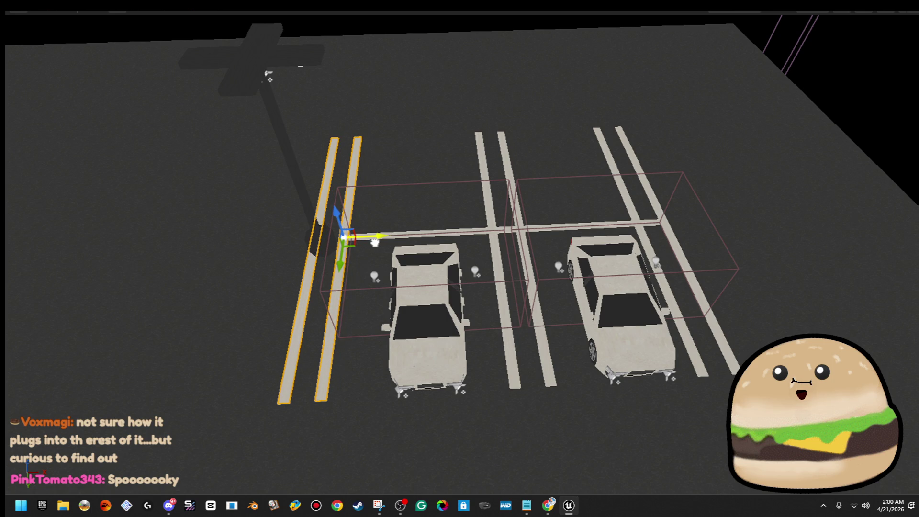
right_click(422, 238)
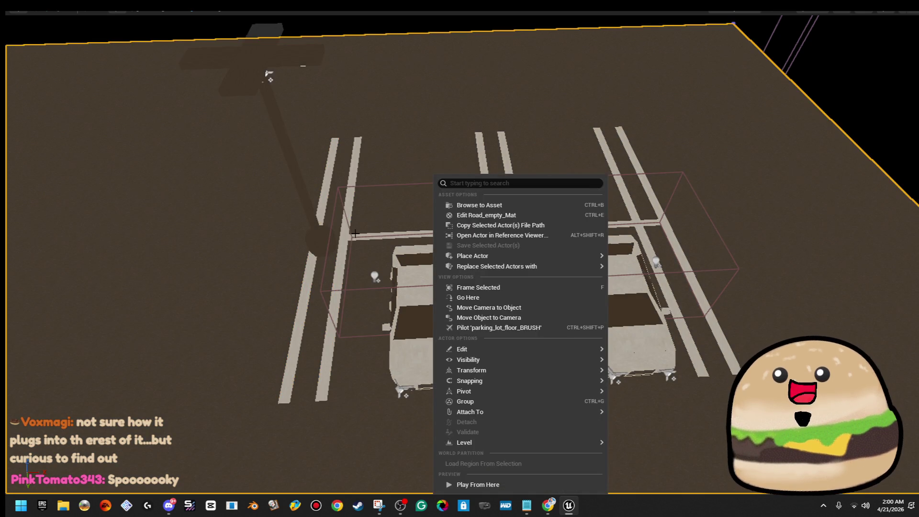
key("Escape")
scroll(355, 237, "up", 10)
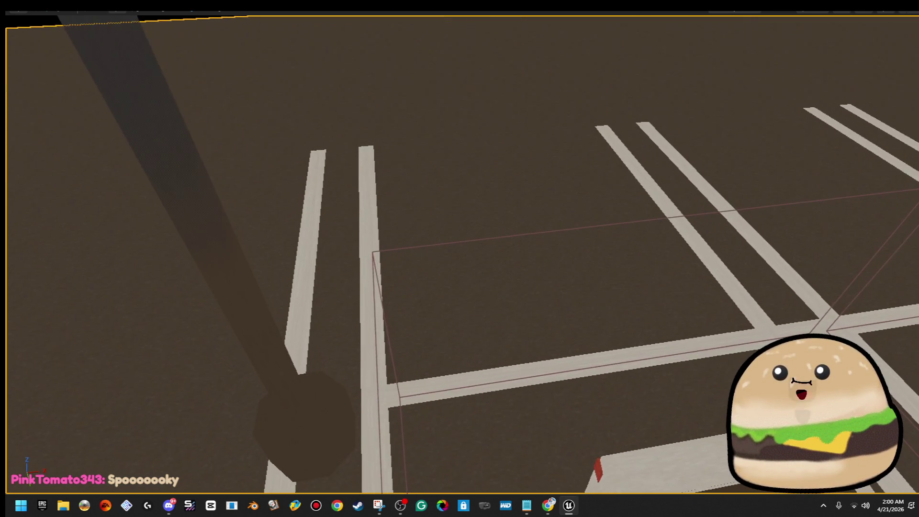
left_click(363, 192)
left_click(317, 203, "ctrl")
scroll(317, 203, "down", 10)
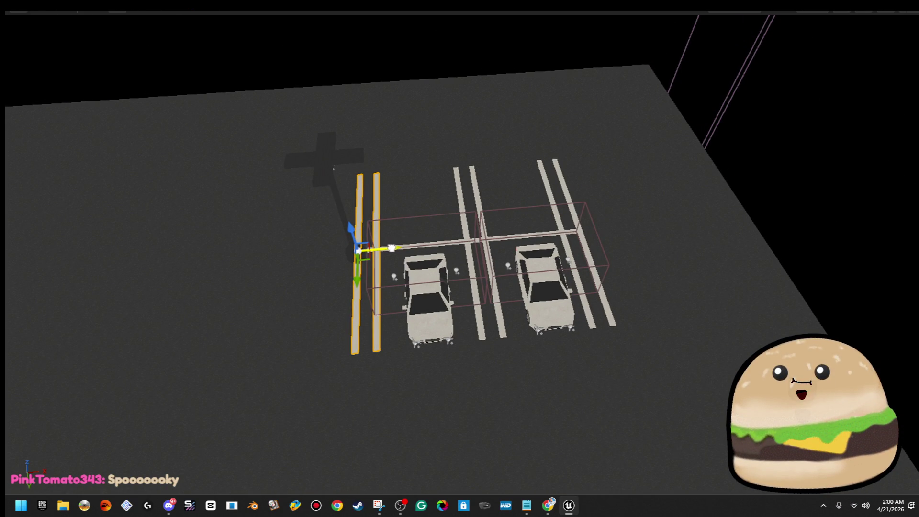
left_click(414, 246)
scroll(345, 244, "up", 8)
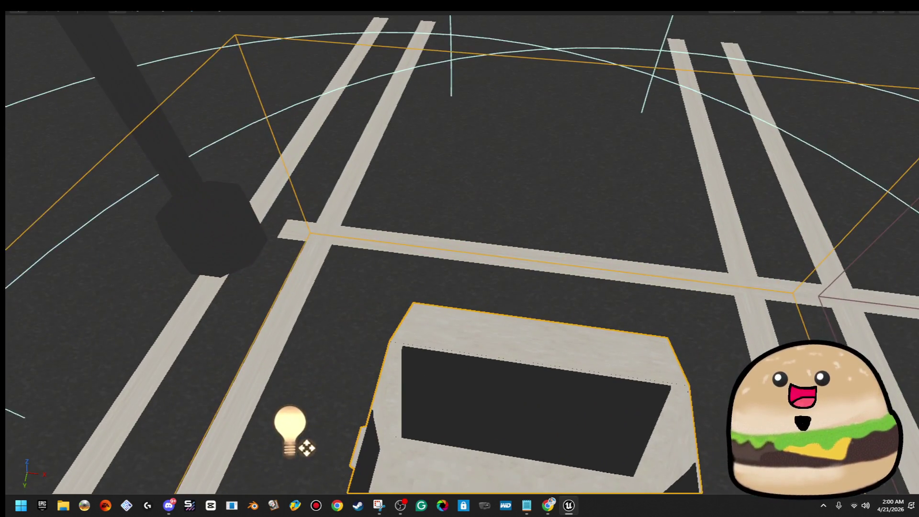
left_click(345, 244)
scroll(344, 244, "down", 8)
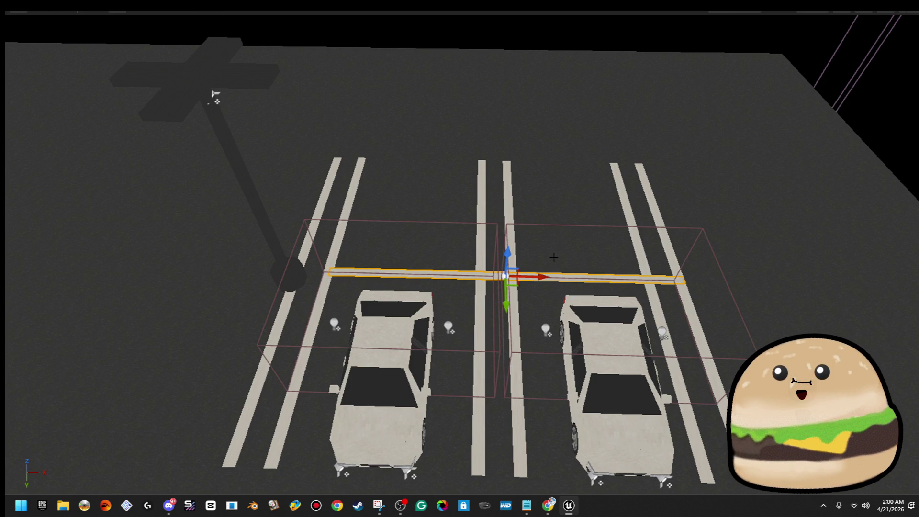
scroll(562, 202, "down", 5)
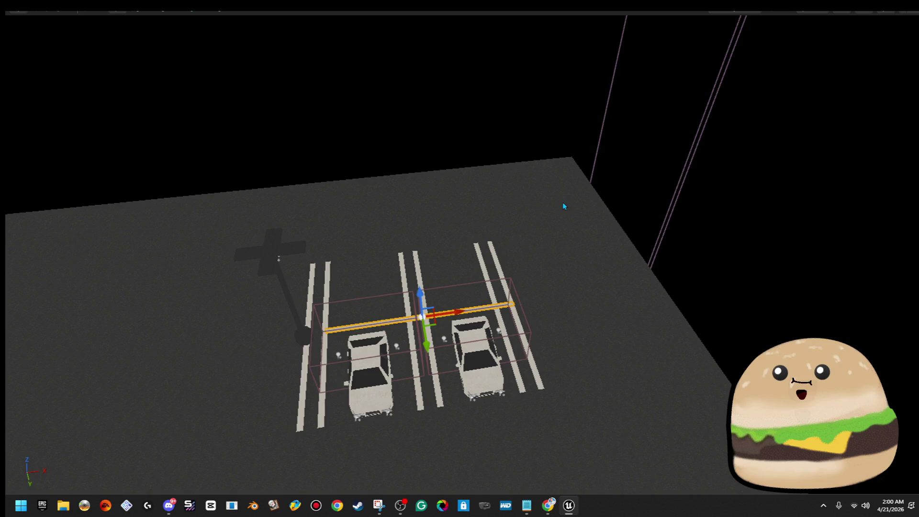
scroll(562, 202, "up", 5)
mouse_move(562, 202)
left_mouse_down()
mouse_move(670, 206)
mouse_move(566, 204)
left_mouse_up()
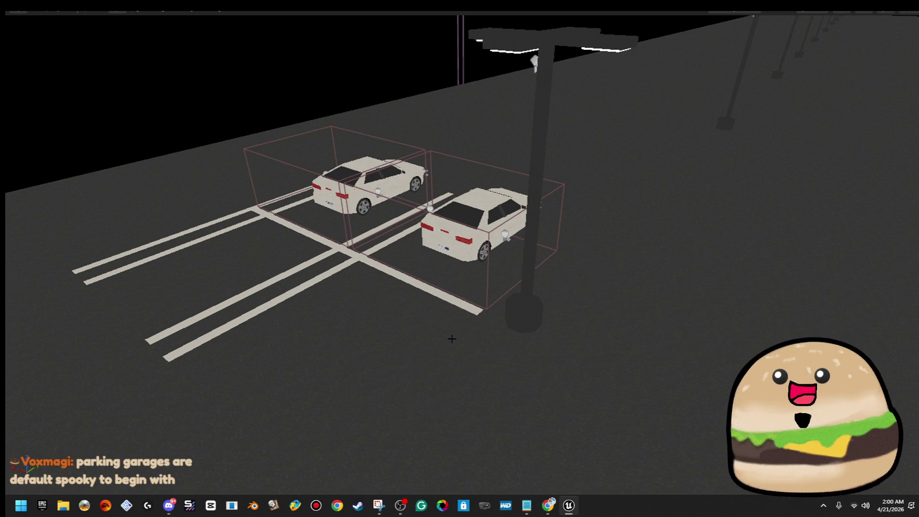
scroll(452, 338, "down", 3)
key("F11")
- Save the map and bring the view back in over the two cars
left_click(18, 36)
mouse_move(434, 208)
left_mouse_down()
mouse_move(397, 221)
mouse_move(368, 246)
left_mouse_up()
mouse_move(423, 225)
left_mouse_down()
mouse_move(423, 194)
mouse_move(423, 225)
mouse_move(412, 206)
left_mouse_up()
- Alt-drag copies of two stripe planes to the right, then add the vertical line to the selection
left_click(425, 226)
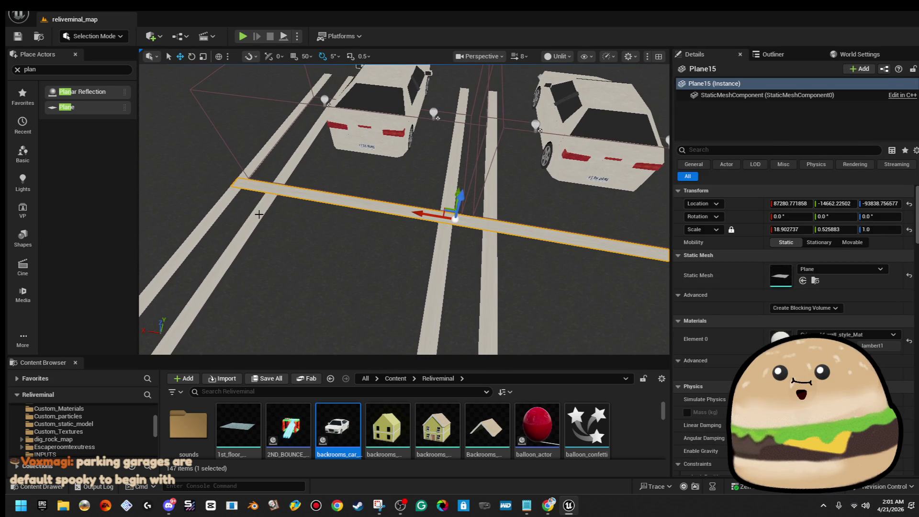
left_click(254, 214, "ctrl")
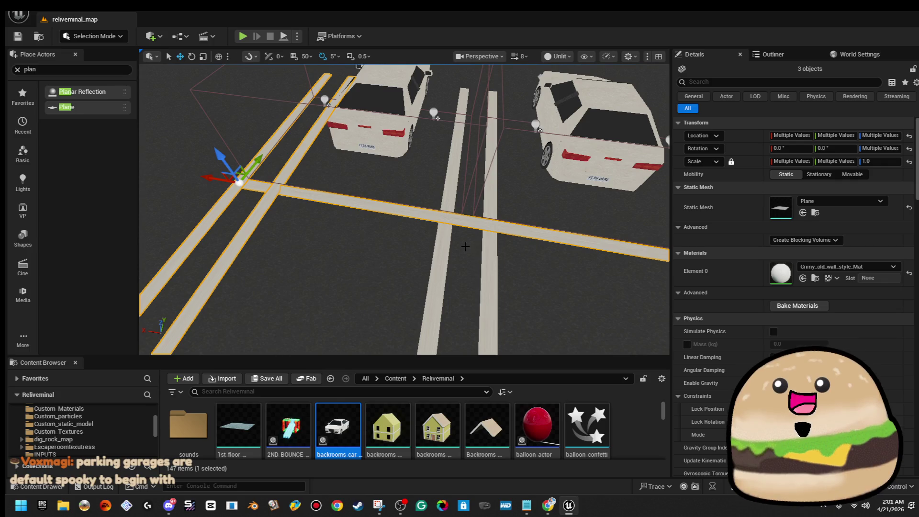
scroll(439, 248, "down", 5)
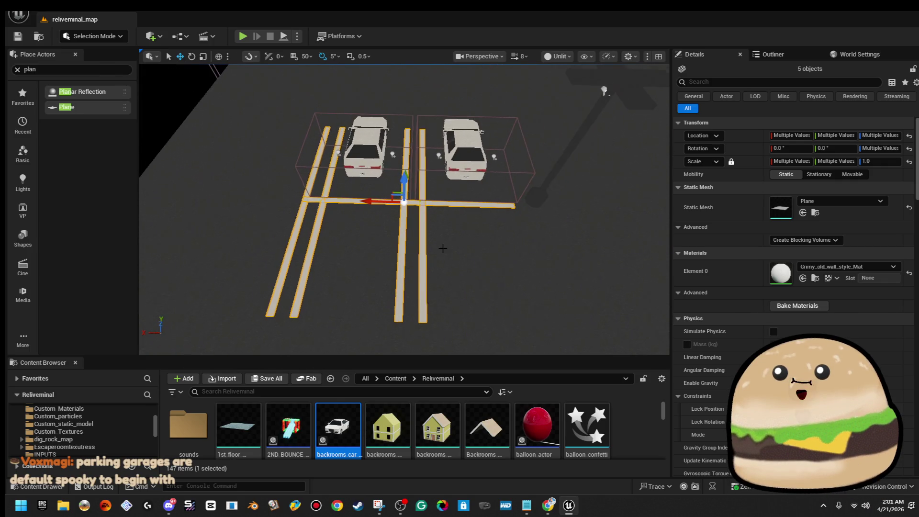
left_click_drag(380, 206, 575, 211)
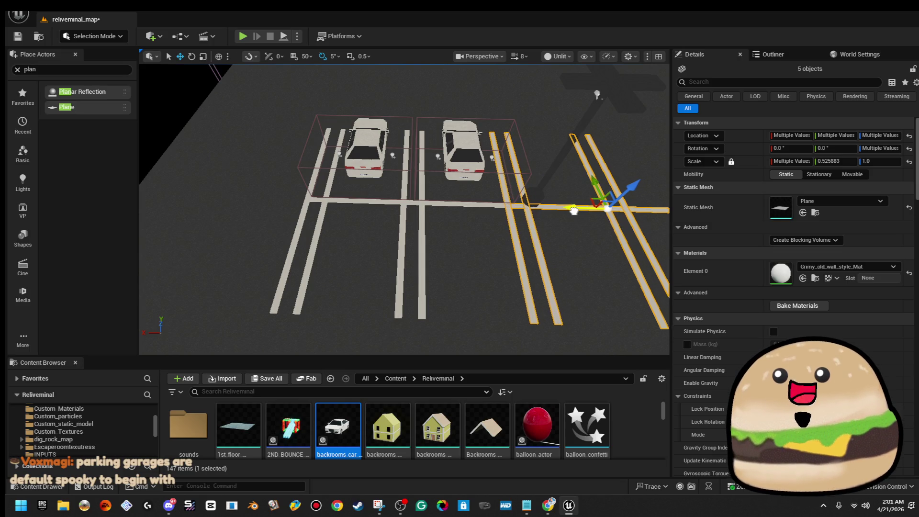
scroll(446, 216, "up", 3)
scroll(446, 216, "up", 6)
scroll(446, 215, "up", 3)
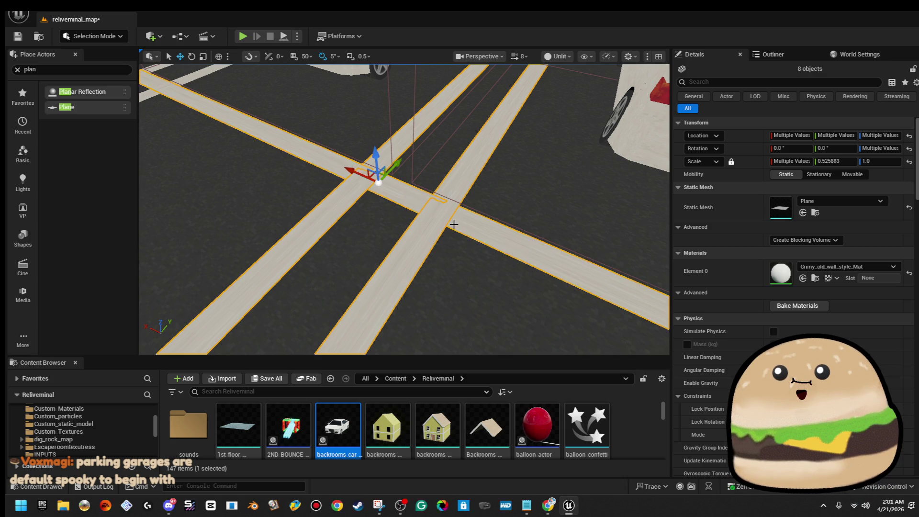
scroll(452, 223, "down", 5)
scroll(430, 217, "up", 6)
left_click(431, 217, "ctrl")
scroll(431, 217, "down", 8)
- Slide the selected parking lines along X to add more spaces
left_click_drag(303, 225, 335, 225)
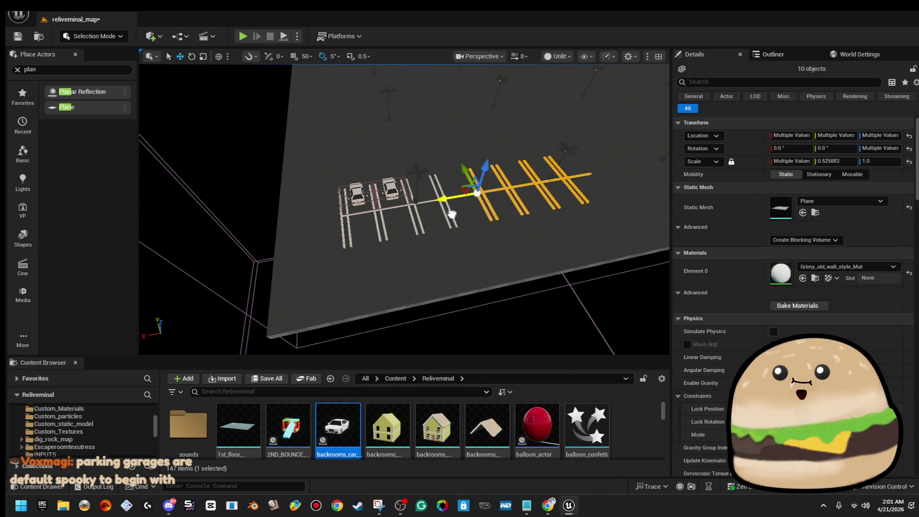
scroll(471, 210, "up", 10)
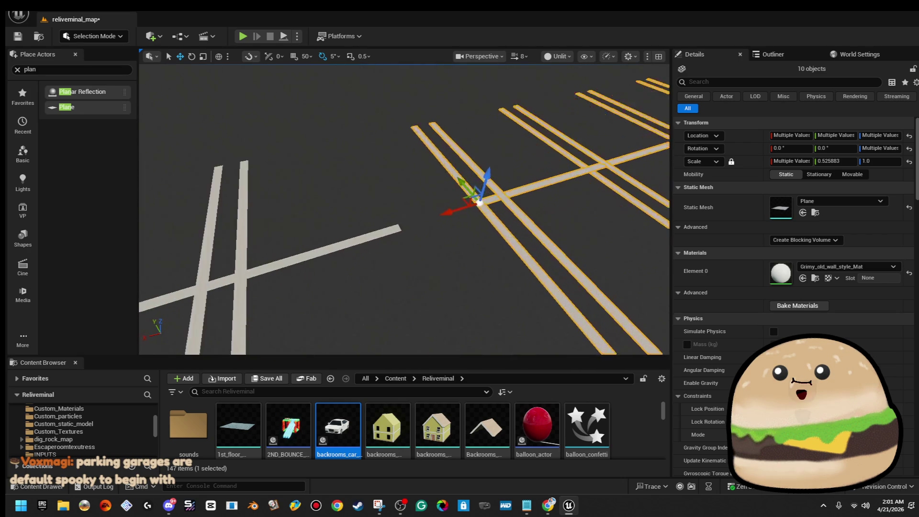
mouse_move(480, 207)
left_mouse_down()
mouse_move(362, 248)
mouse_move(396, 246)
left_mouse_up()
scroll(379, 246, "down", 3)
scroll(388, 252, "up", 3)
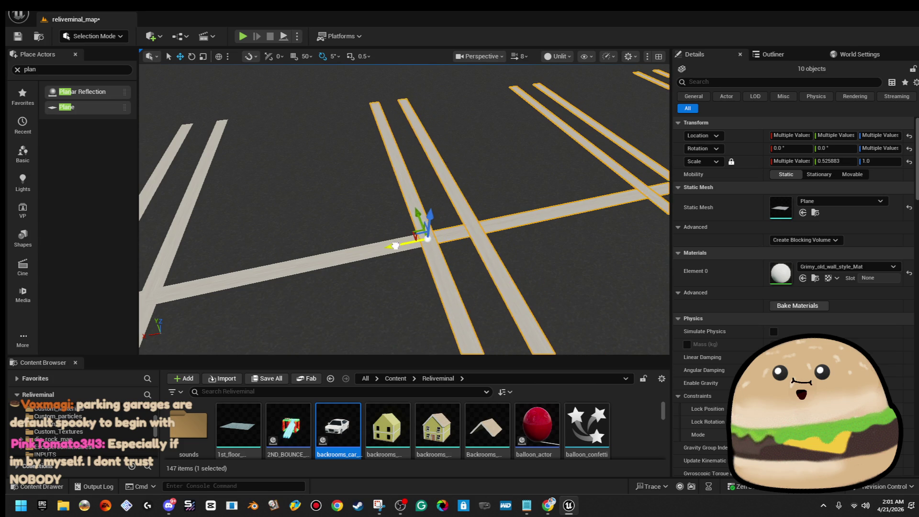
scroll(393, 247, "down", 5)
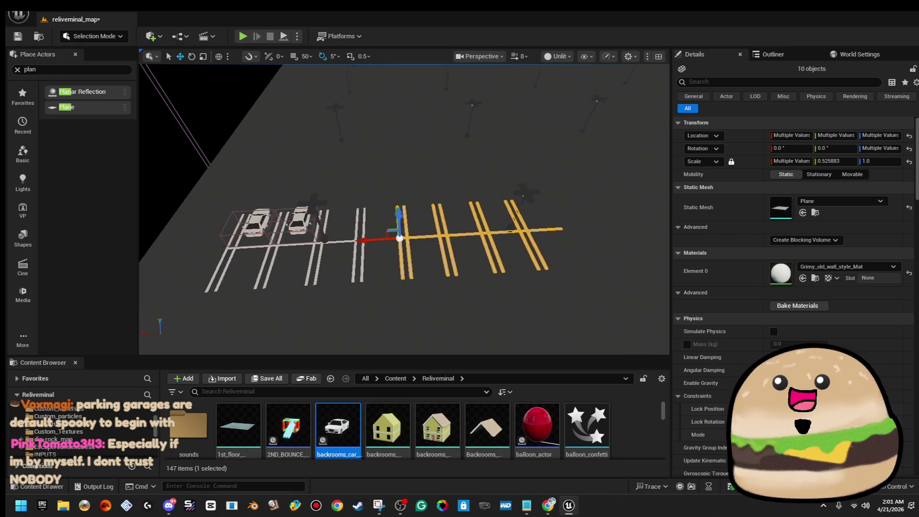
scroll(396, 246, "down", 5)
scroll(396, 245, "up", 5)
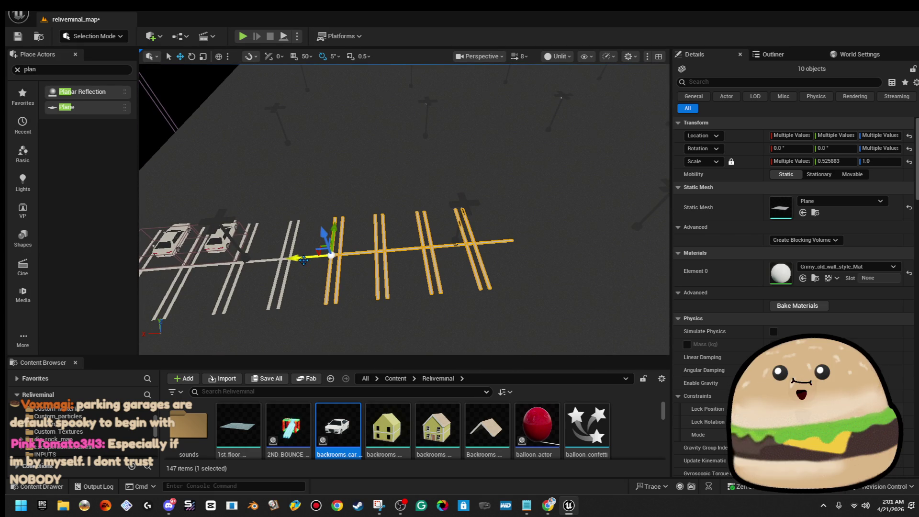
- Frame the new lines and fly along the lengthened row to inspect it
mouse_move(513, 251)
left_mouse_down()
mouse_move(483, 258)
mouse_move(556, 297)
mouse_move(475, 319)
left_mouse_up()
key("f")
scroll(405, 209, "down", 6)
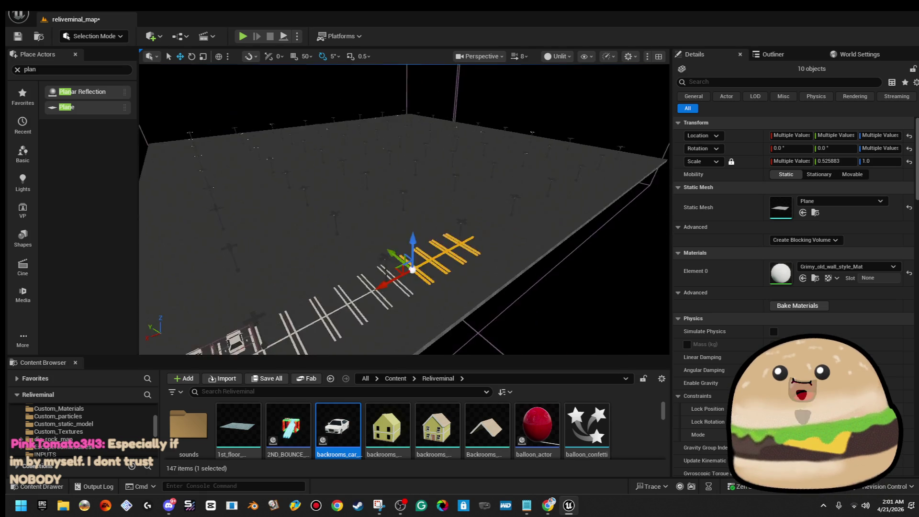
scroll(404, 210, "up", 8)
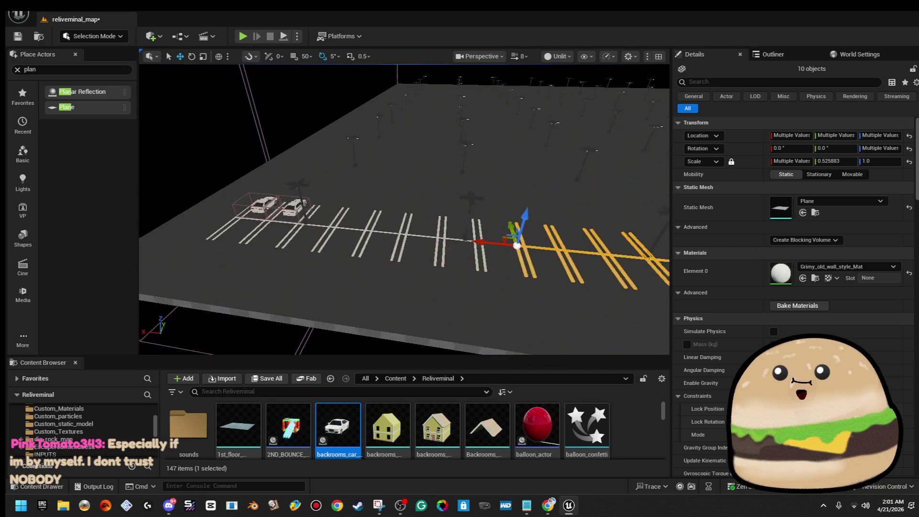
scroll(404, 210, "down", 2)
mouse_move(404, 210)
left_mouse_down()
mouse_move(162, 226)
mouse_move(156, 212)
left_mouse_up()
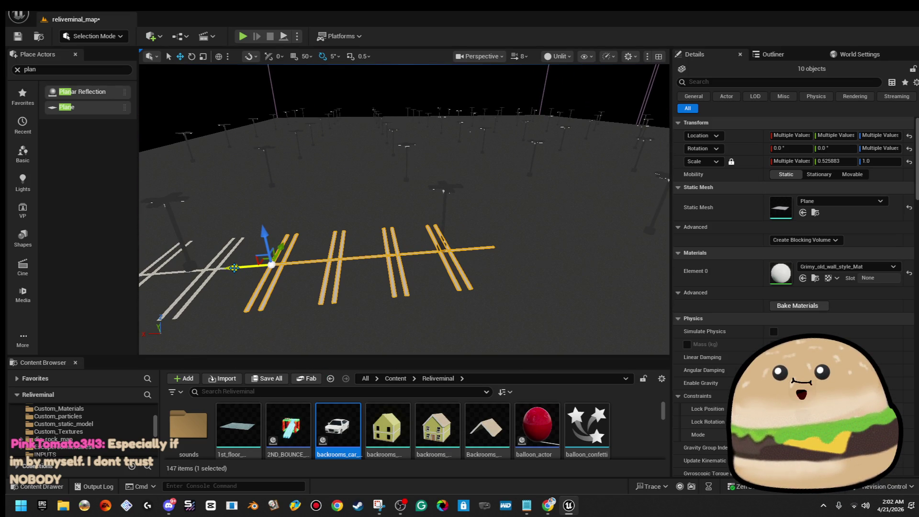
mouse_move(515, 263)
left_mouse_down()
mouse_move(484, 197)
mouse_move(474, 226)
mouse_move(359, 252)
left_mouse_up()
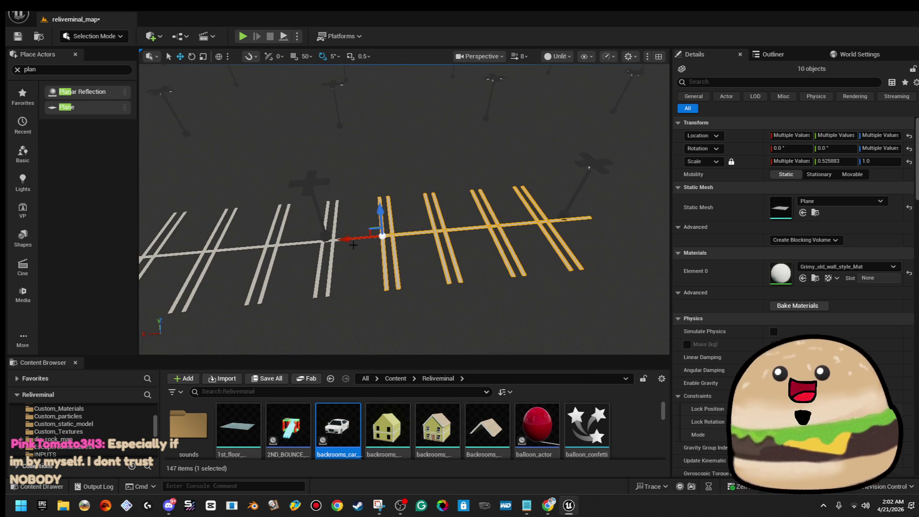
mouse_move(536, 229)
left_mouse_down()
mouse_move(475, 285)
mouse_move(456, 288)
mouse_move(471, 338)
left_mouse_up()
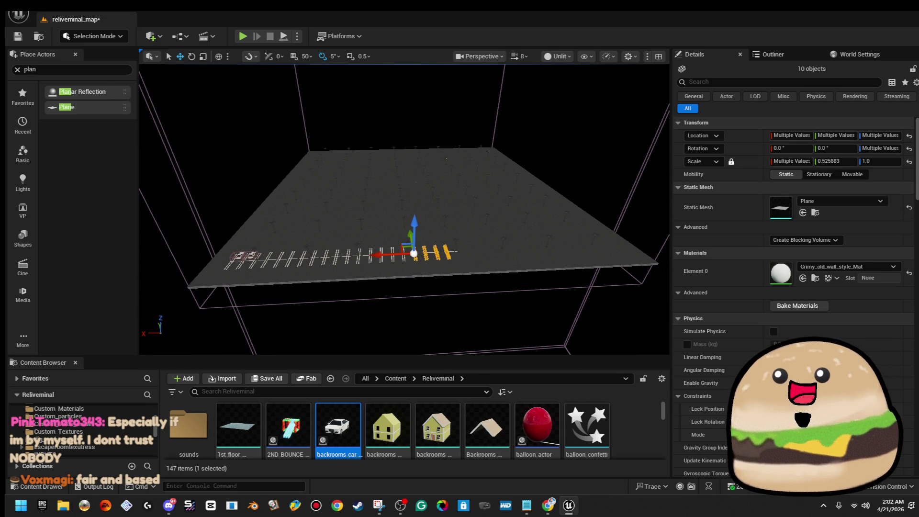
mouse_move(472, 337)
left_mouse_down()
mouse_move(460, 266)
mouse_move(499, 213)
left_mouse_up()
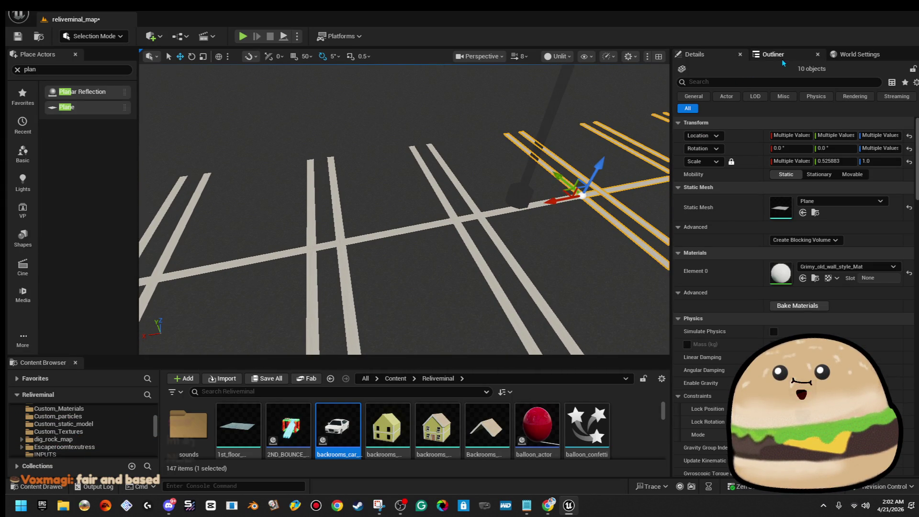
- From the Outliner, focus the view on Plane9, Plane11, Plane13, Plane14 and Plane15 in turn
left_click(782, 59)
scroll(780, 192, "up", 5)
scroll(779, 192, "up", 4)
double_click(777, 128)
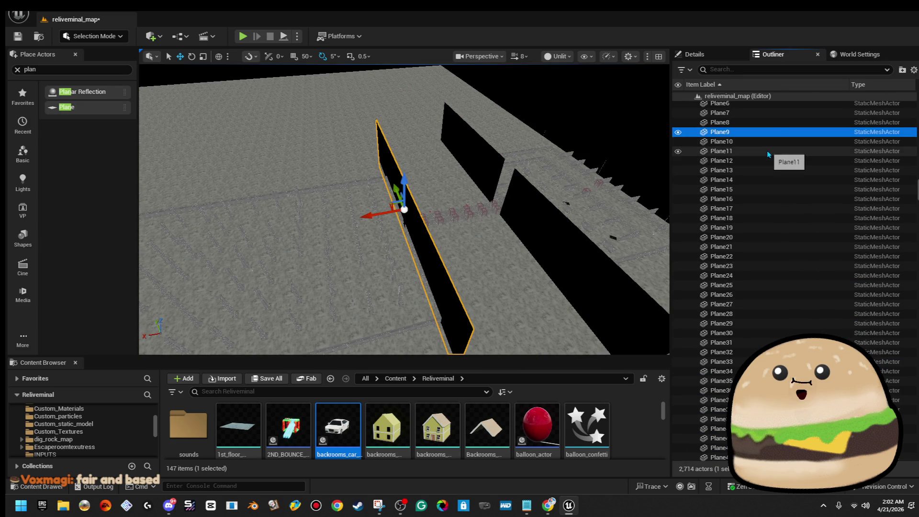
double_click(768, 152)
double_click(764, 171)
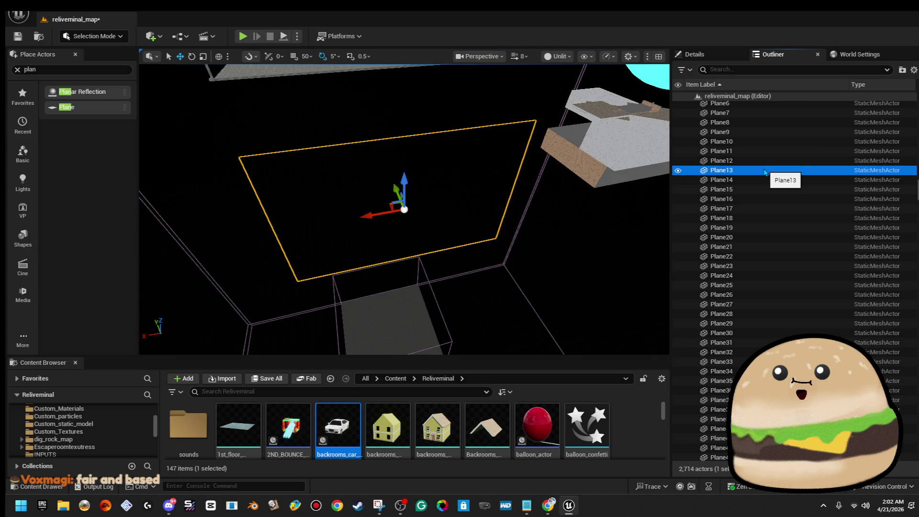
double_click(762, 184)
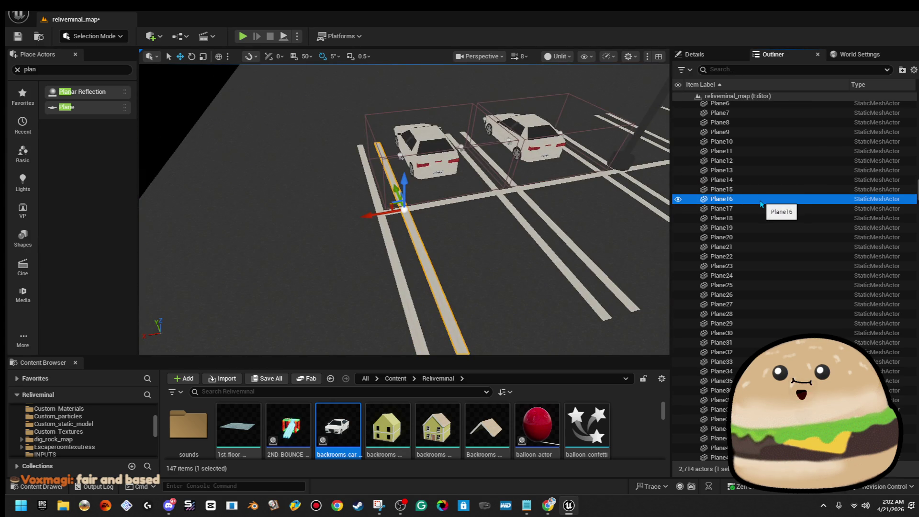
double_click(761, 189)
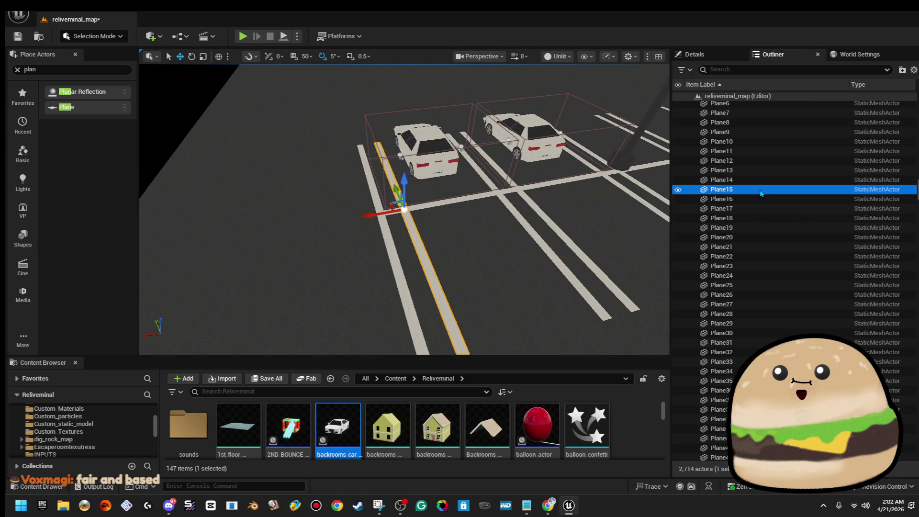
double_click(760, 180)
double_click(762, 189)
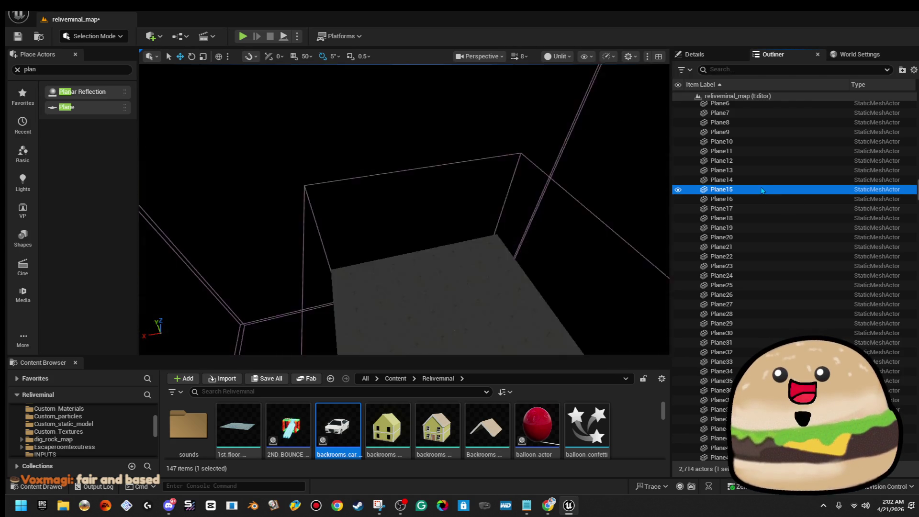
- Select Plane40 through Plane64 and frame the whole stripe row
scroll(790, 317, "down", 9)
scroll(789, 335, "down", 2)
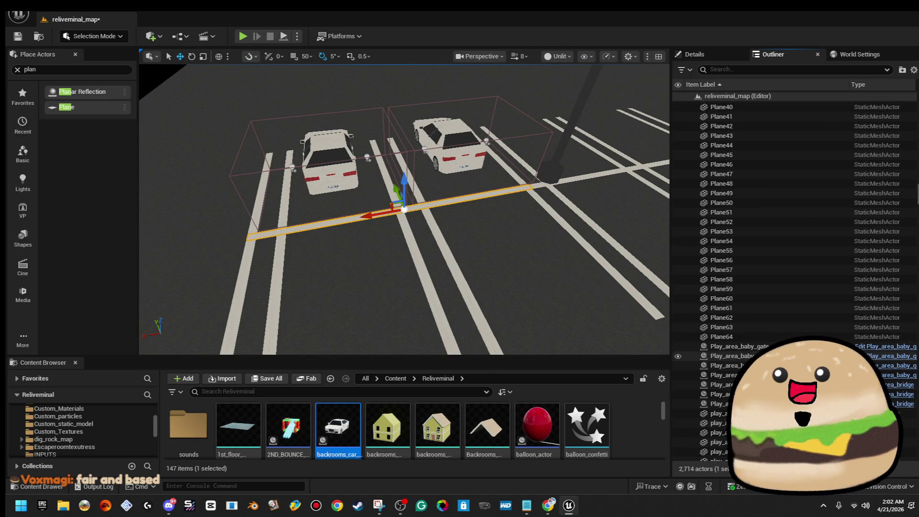
left_click(721, 337, "shift")
key("f")
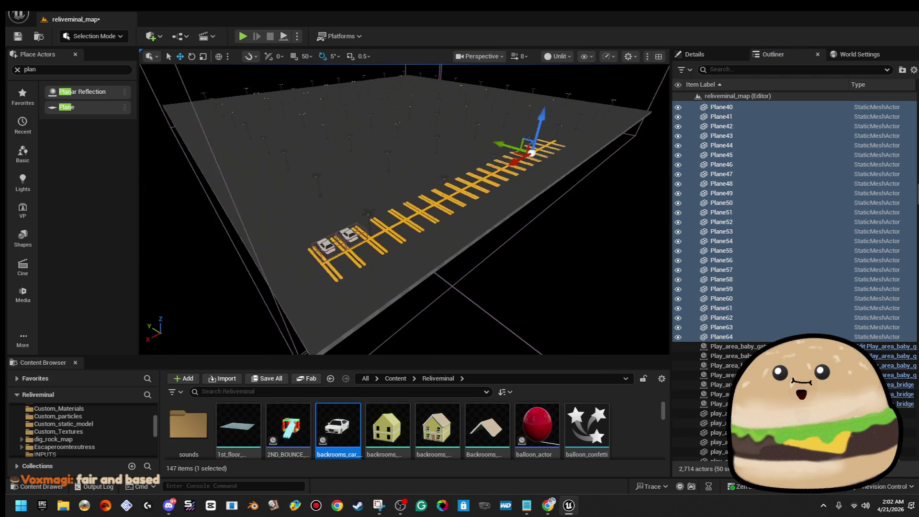
left_click_drag(382, 176, 381, 176)
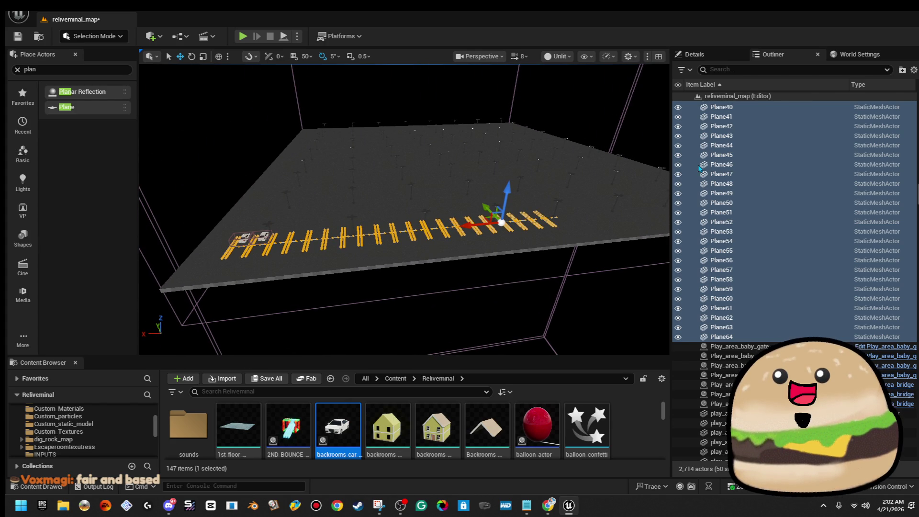
- Choose Convert Actors To Static Mesh for the 50 selected stripe planes
left_click(728, 58)
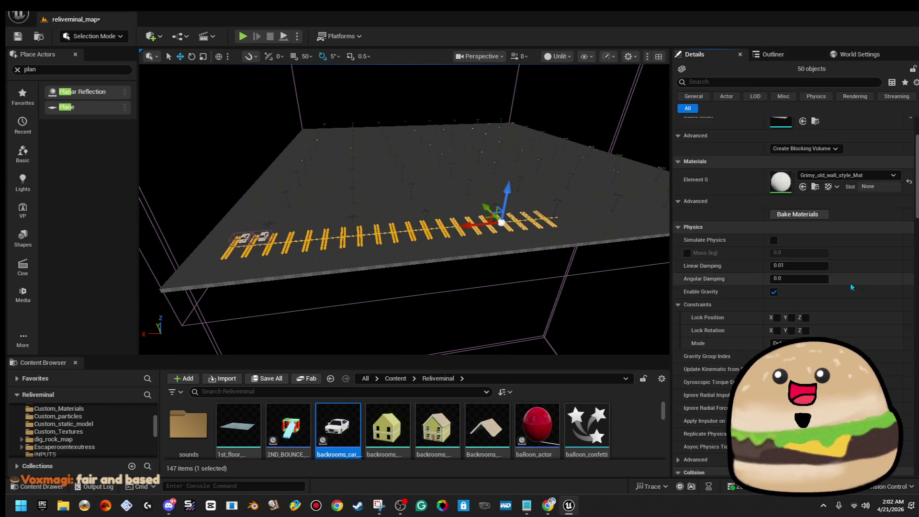
right_click(189, 143)
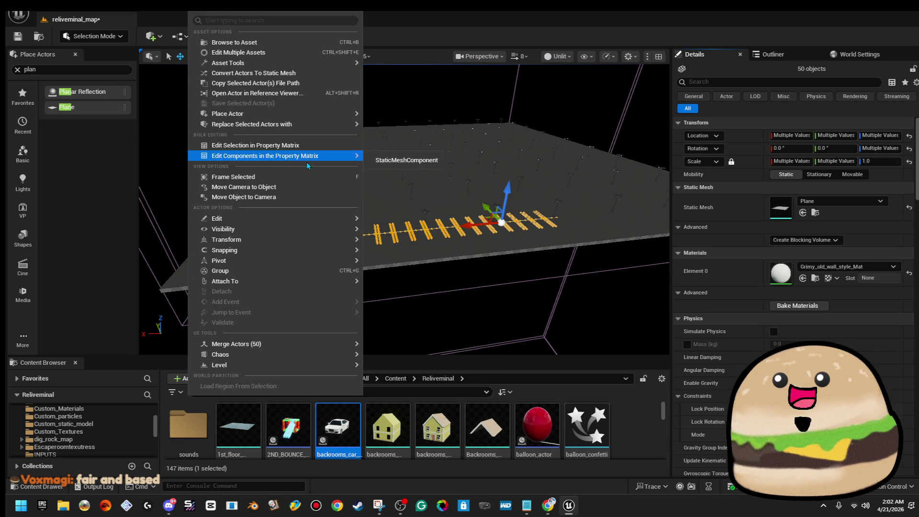
mouse_move(318, 249)
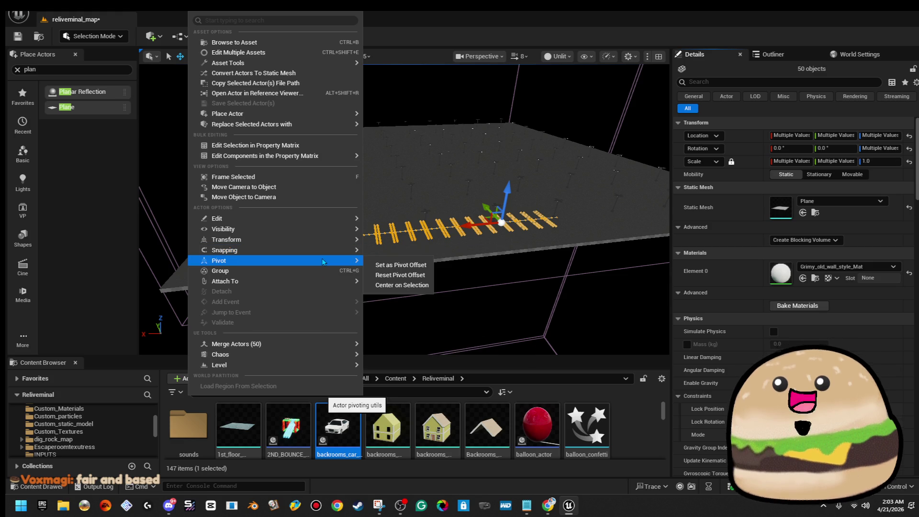
mouse_move(321, 284)
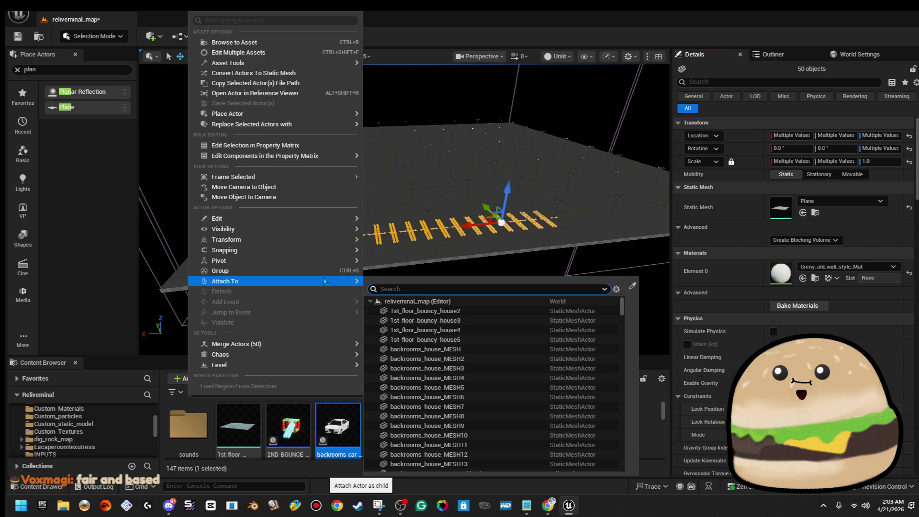
left_click(301, 75)
scroll(437, 230, "down", 10)
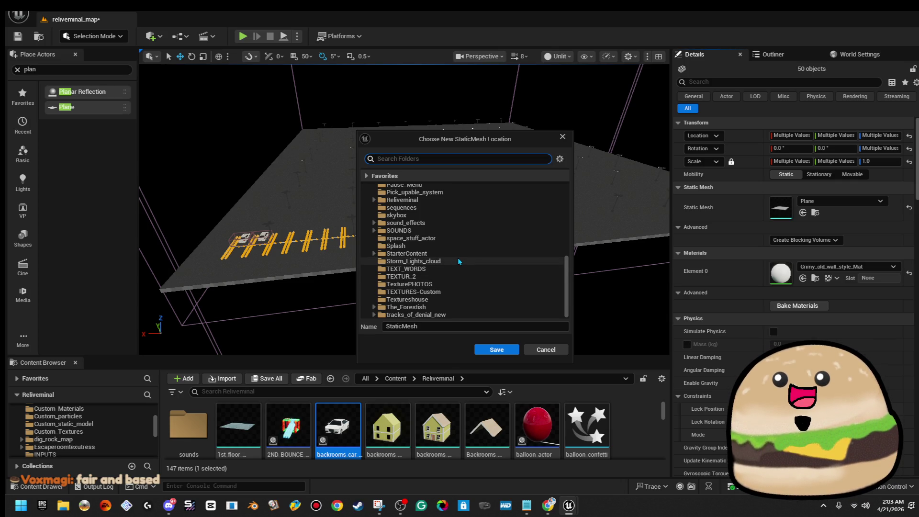
- Save the mesh as parking_lot_spaces_lines_MESH in the Reliveminal folder
left_click(464, 209)
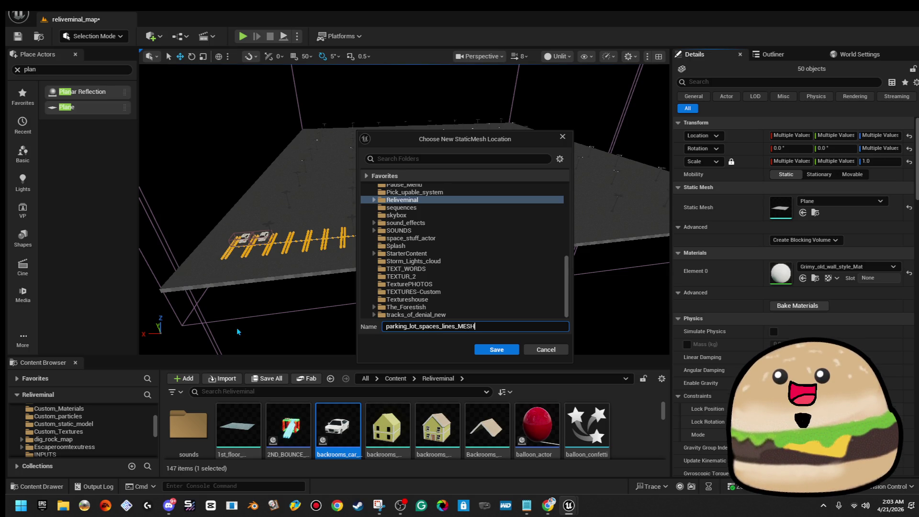
left_click(496, 350)
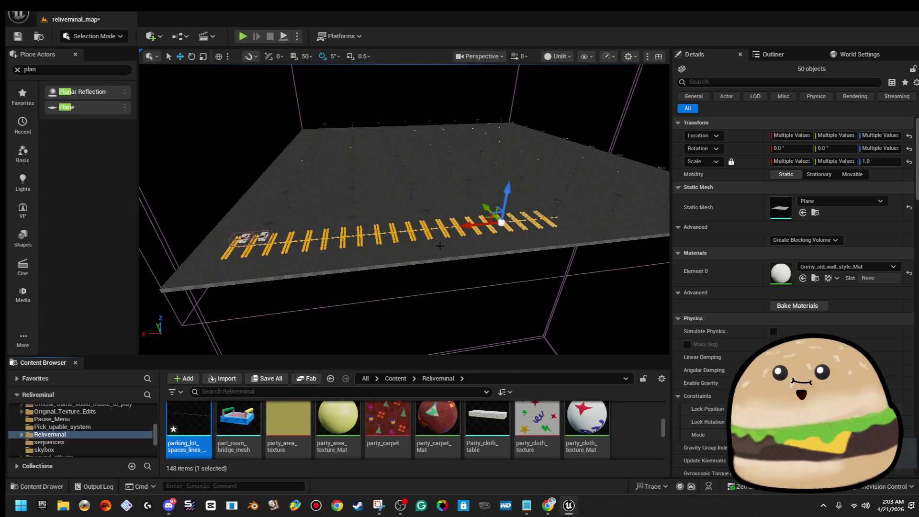
- Slide the yellow parking-line strip further toward the lower left along the lot
mouse_move(440, 245)
left_mouse_down()
mouse_move(513, 188)
mouse_move(491, 182)
left_mouse_up()
key("ctrl+z")
left_click_drag(540, 111, 493, 124)
mouse_move(557, 215)
left_mouse_down()
mouse_move(528, 232)
mouse_move(303, 260)
left_mouse_up()
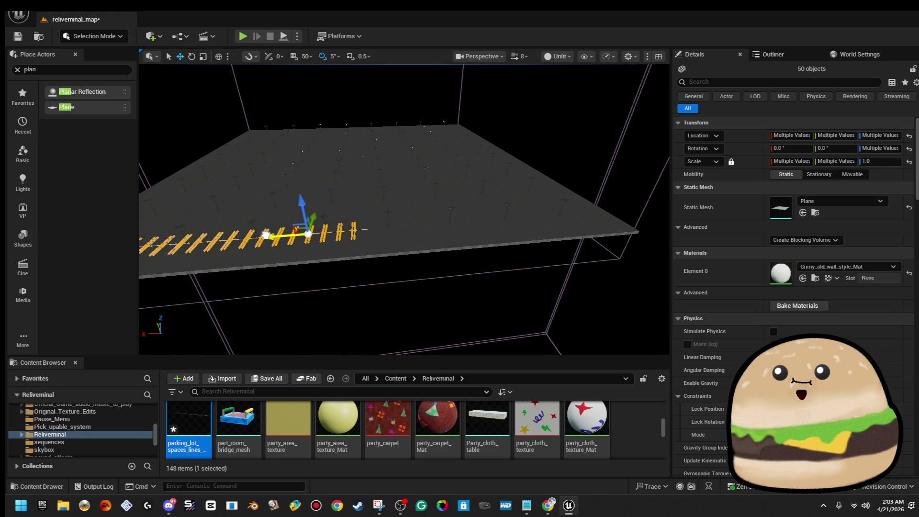
scroll(541, 221, "up", 8)
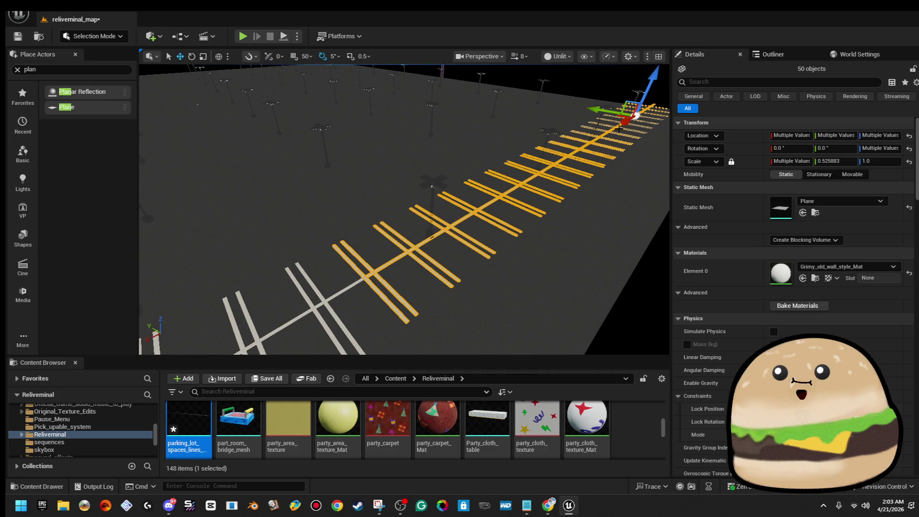
- Check the strip along the whole lot, clear the selection, and select the new parking-line mesh
left_click_drag(541, 221, 474, 228)
scroll(517, 225, "down", 10)
scroll(418, 262, "up", 8)
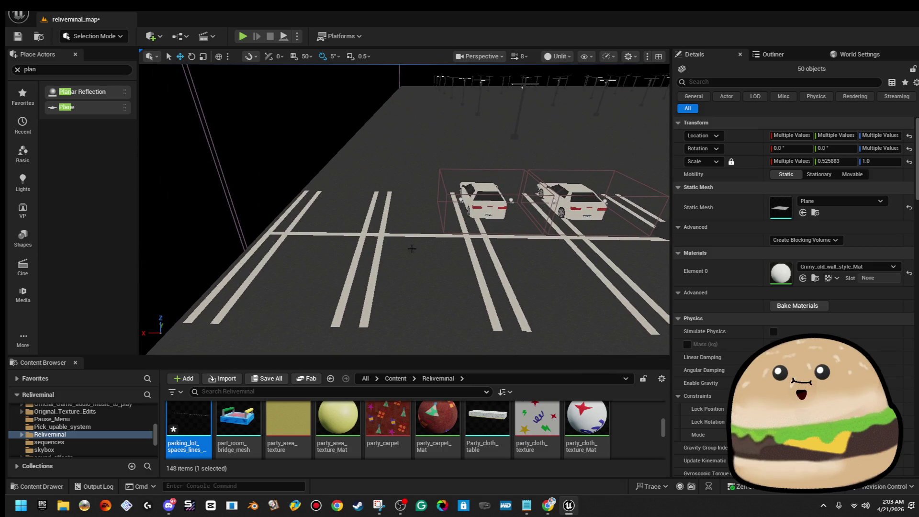
scroll(386, 235, "down", 5)
mouse_move(386, 235)
left_mouse_down()
mouse_move(354, 237)
mouse_move(479, 203)
left_mouse_up()
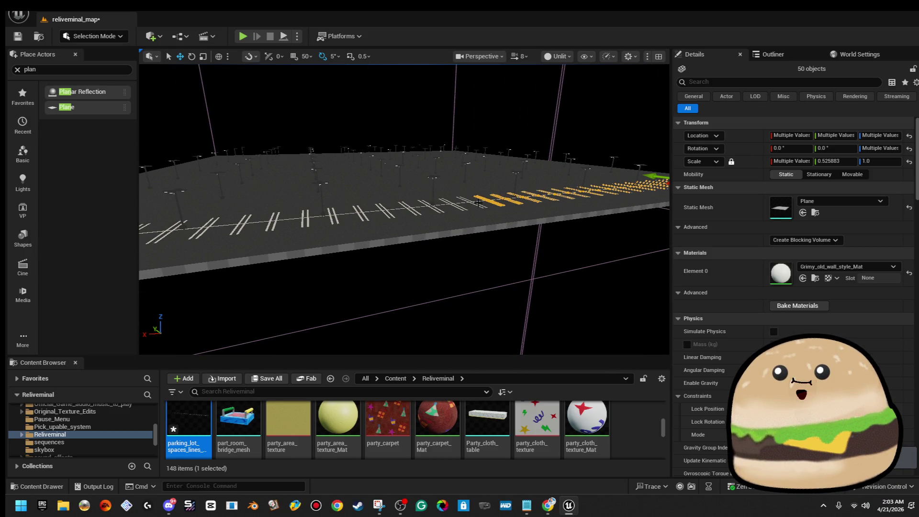
key("Escape")
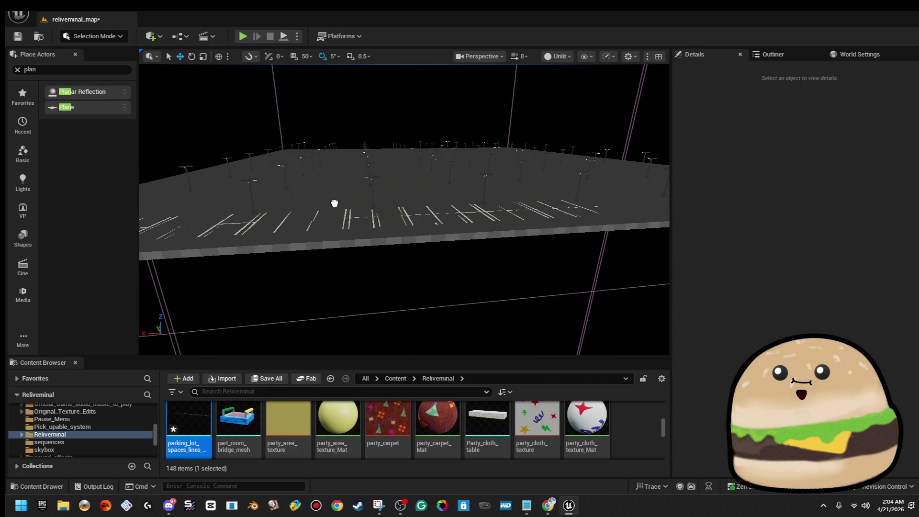
left_click(314, 198)
- Frame the parking-line mesh and raise it just above the lot floor
key("f")
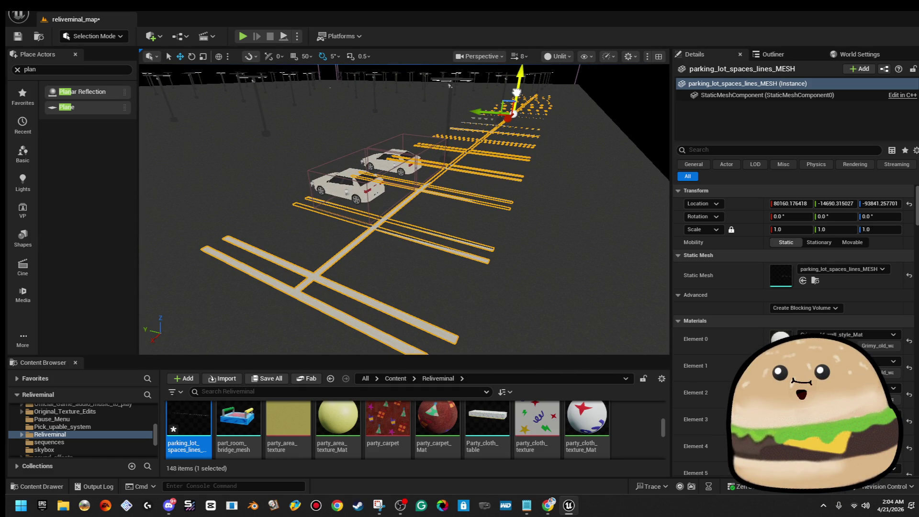
left_click(402, 296)
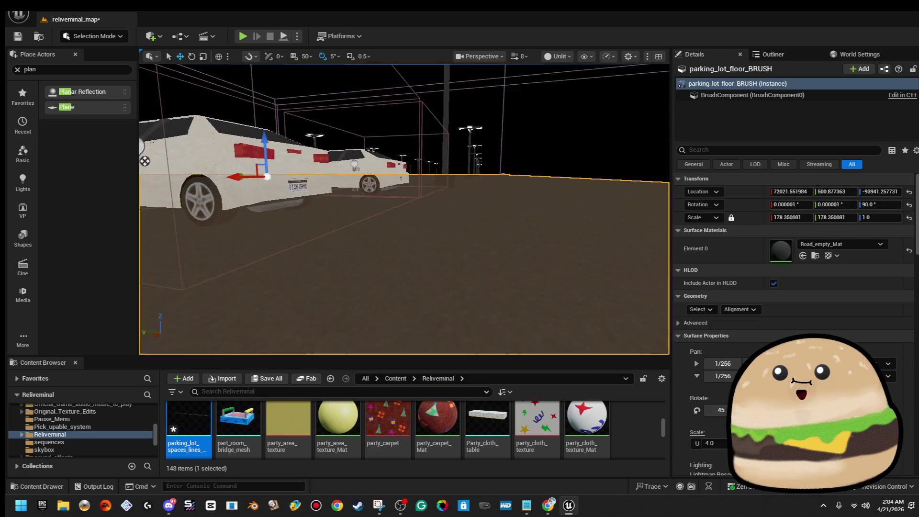
left_click(450, 204)
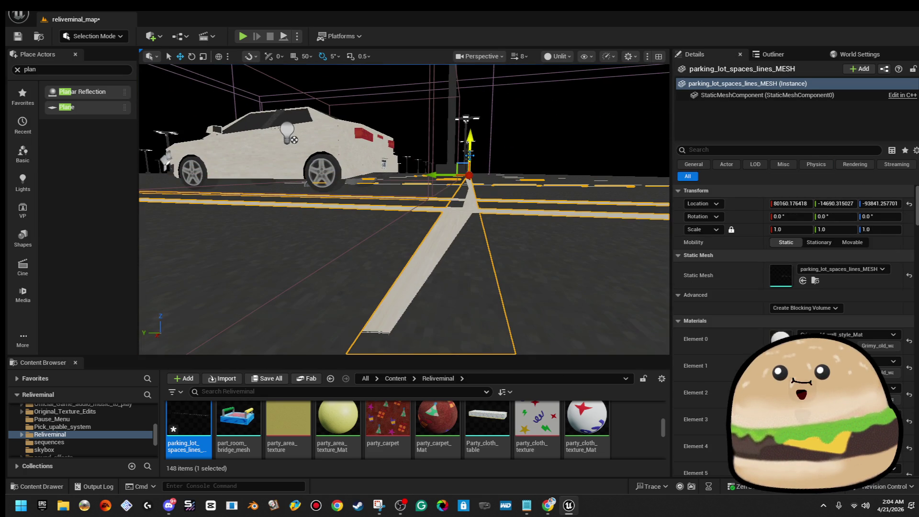
left_click_drag(470, 152, 471, 151)
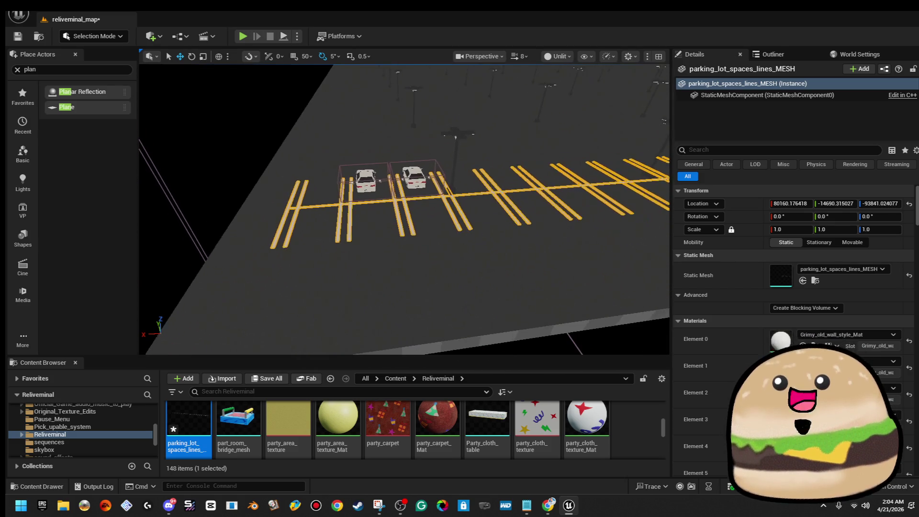
- Duplicate the line mesh along its length to extend the row, then select both copies
left_click_drag(507, 192, 484, 196)
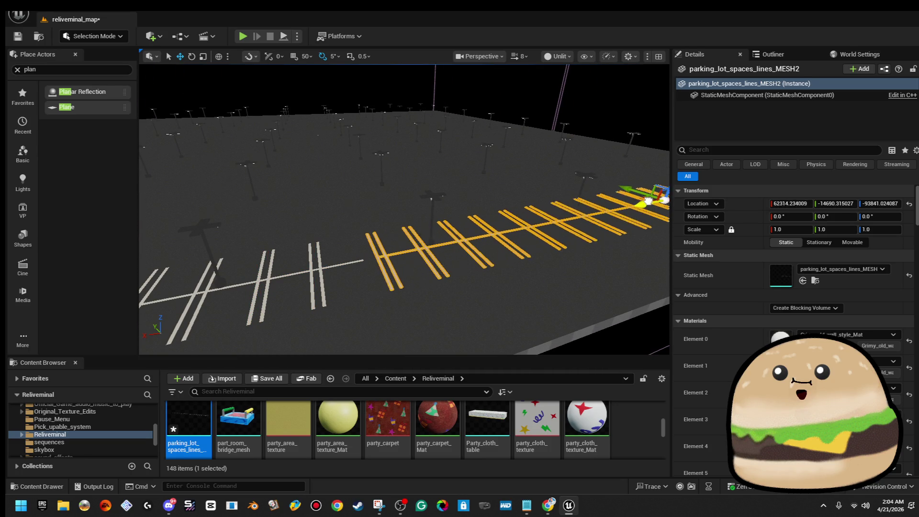
left_click_drag(640, 205, 637, 206)
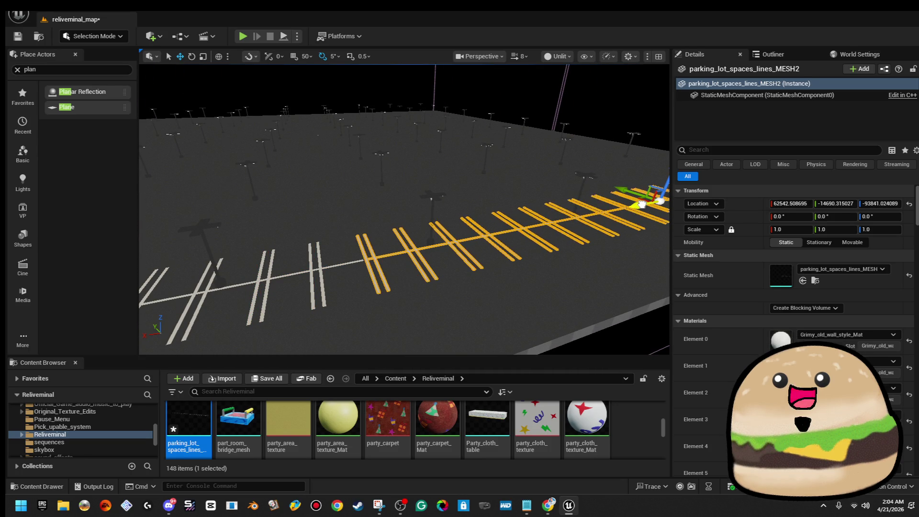
scroll(422, 275, "up", 5)
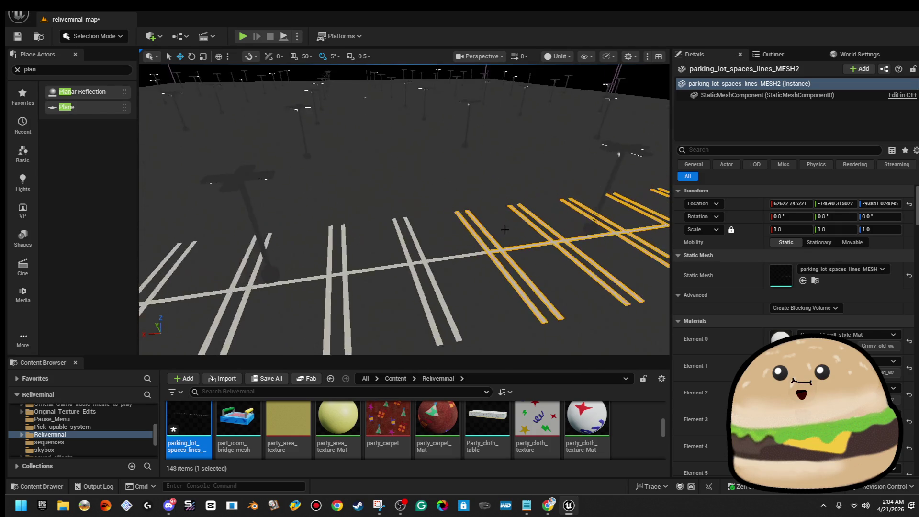
left_click(427, 272, "ctrl")
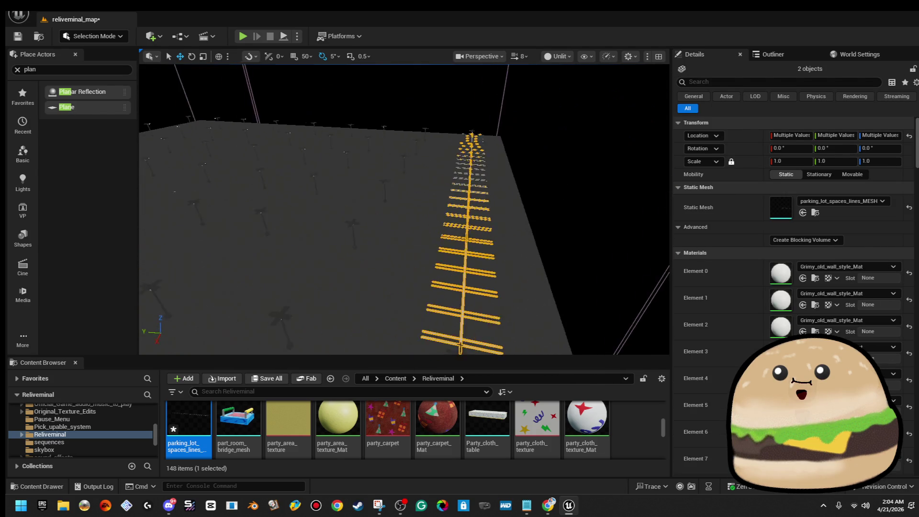
- Duplicate the pair of line meshes sideways into new parallel rows across the lot
scroll(463, 248, "up", 6)
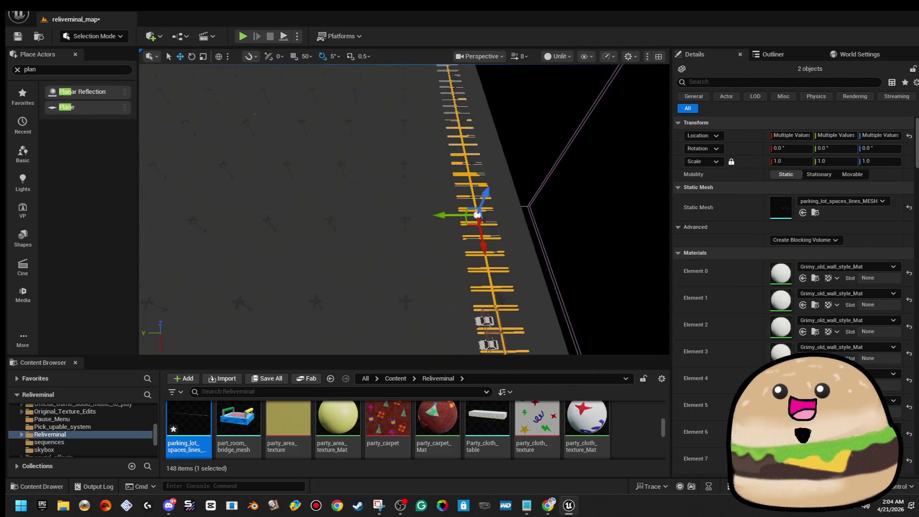
mouse_move(493, 219)
left_mouse_down("alt")
mouse_move(349, 217)
mouse_move(494, 199)
mouse_move(300, 200)
mouse_move(468, 208)
mouse_move(518, 199)
mouse_move(472, 184)
mouse_move(336, 202)
left_mouse_up("alt")
scroll(357, 216, "up", 3)
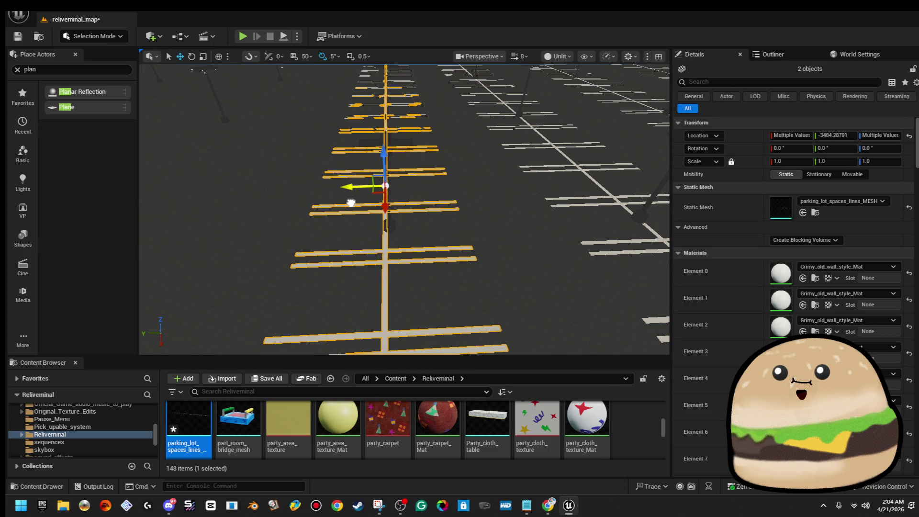
mouse_move(405, 211)
left_mouse_down()
mouse_move(383, 254)
mouse_move(341, 249)
mouse_move(373, 207)
mouse_move(479, 249)
mouse_move(204, 244)
mouse_move(287, 235)
left_mouse_up()
scroll(383, 215, "down", 3)
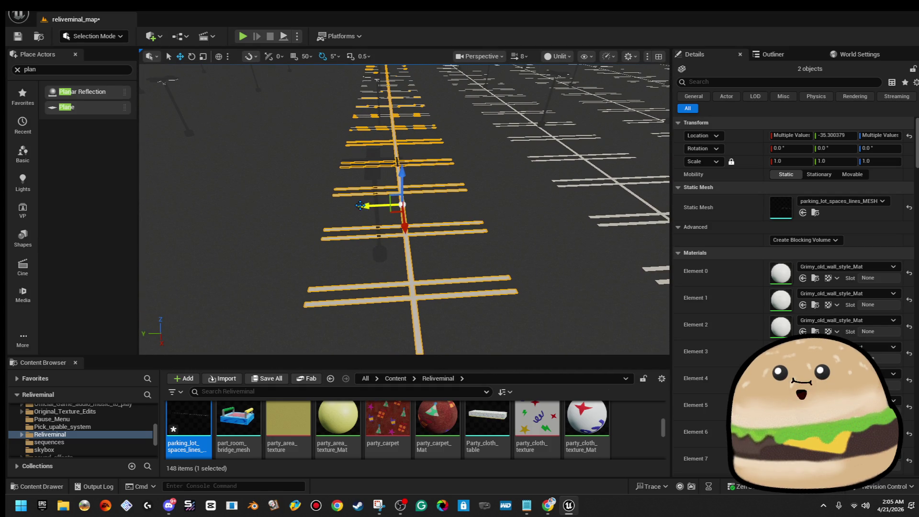
mouse_move(341, 209)
left_mouse_down()
mouse_move(353, 191)
mouse_move(452, 199)
mouse_move(271, 207)
left_mouse_up()
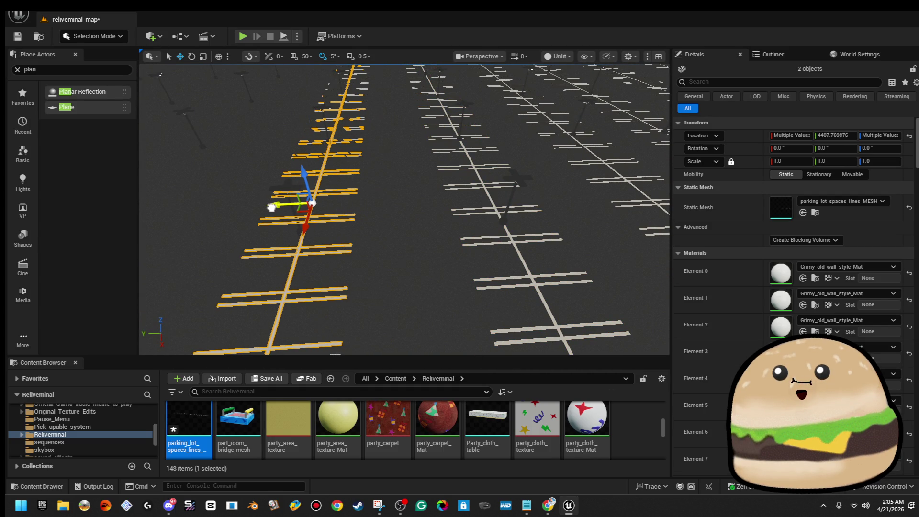
scroll(271, 208, "down", 15)
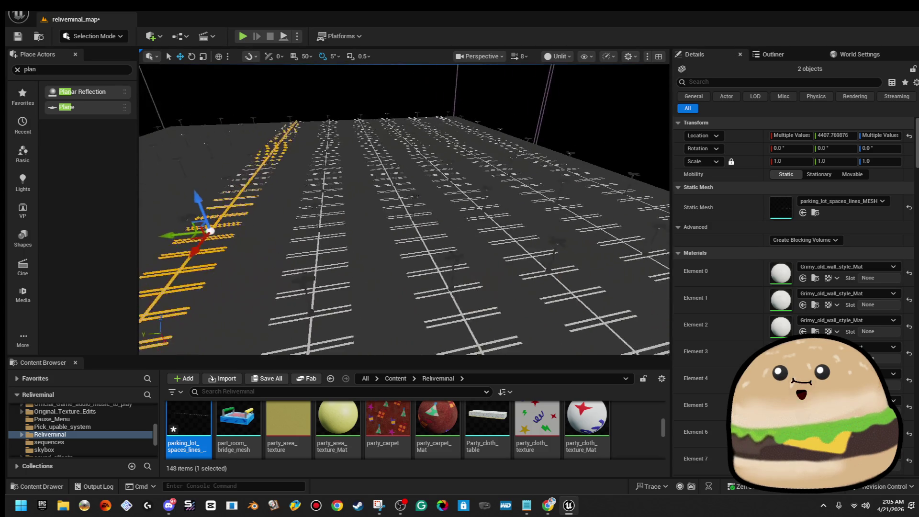
scroll(271, 207, "up", 10)
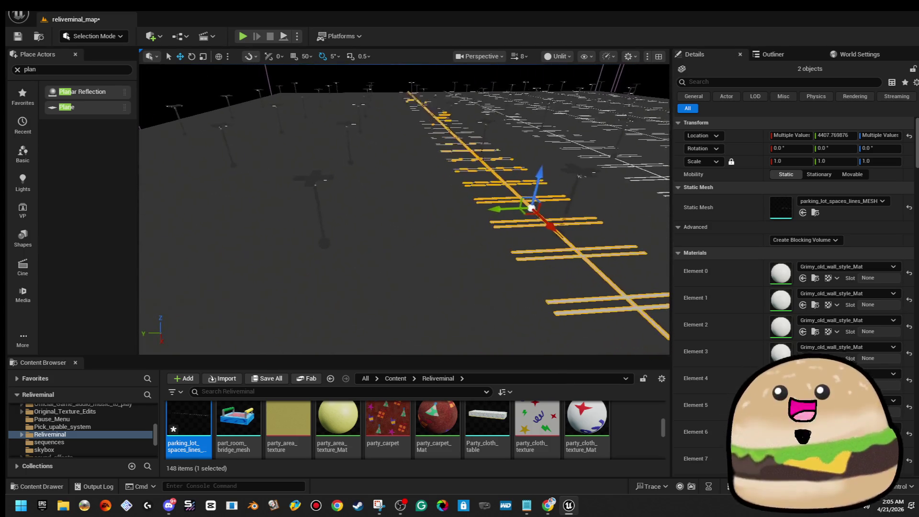
- Offset and align another copied row, then check the filled lot from new angles
left_click_drag(511, 199, 402, 211)
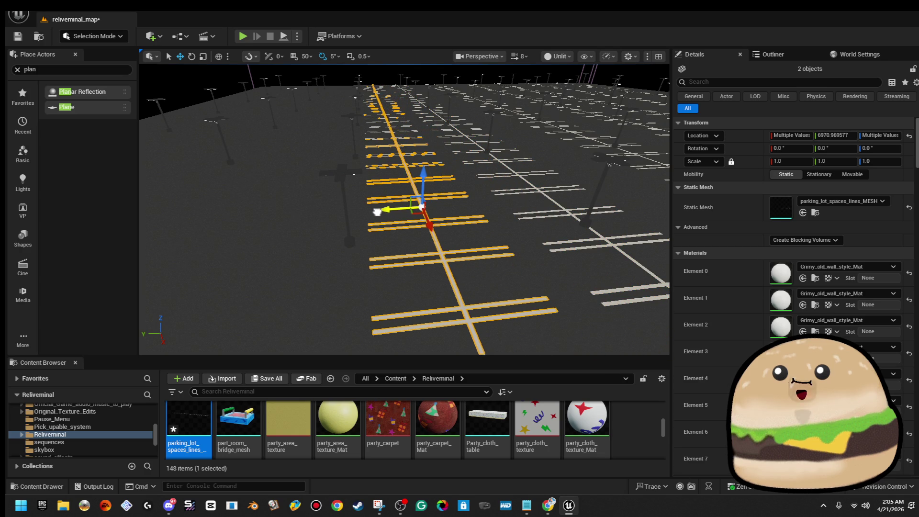
left_click_drag(307, 215, 311, 213)
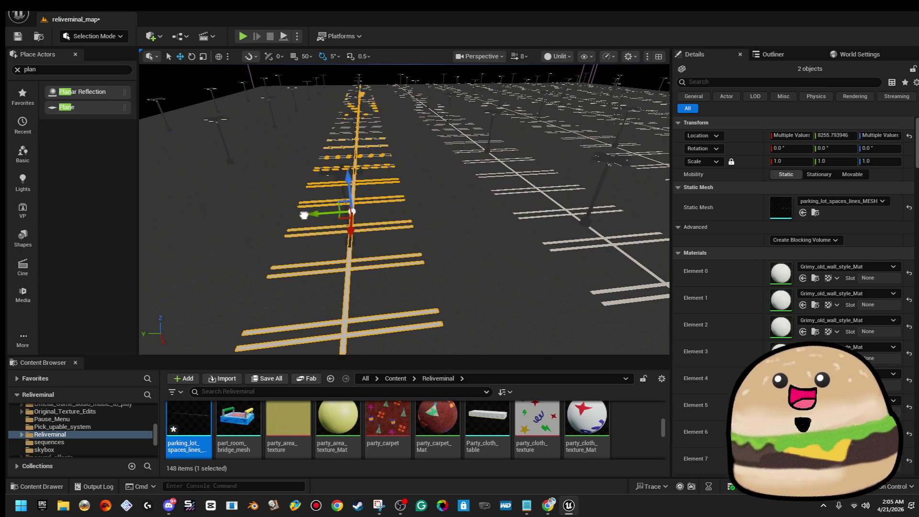
scroll(322, 89, "up", 3)
scroll(322, 90, "down", 3)
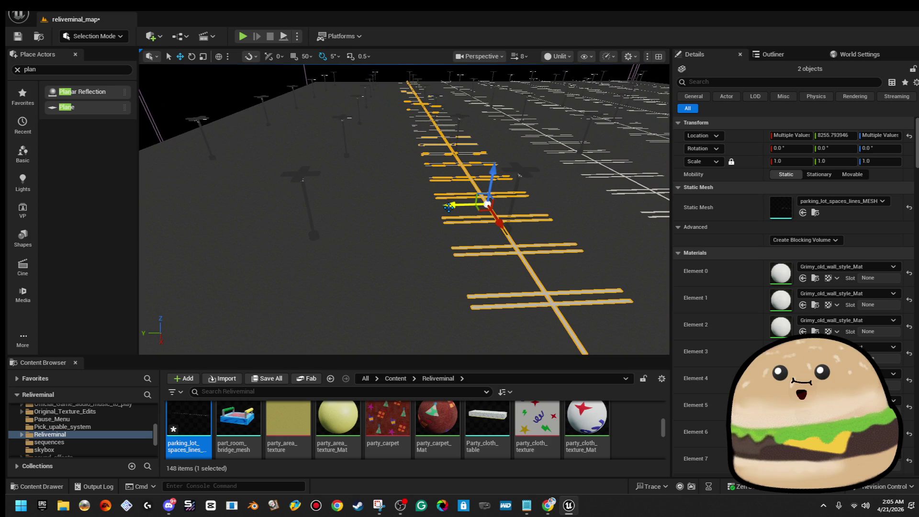
left_click_drag(287, 213, 432, 218)
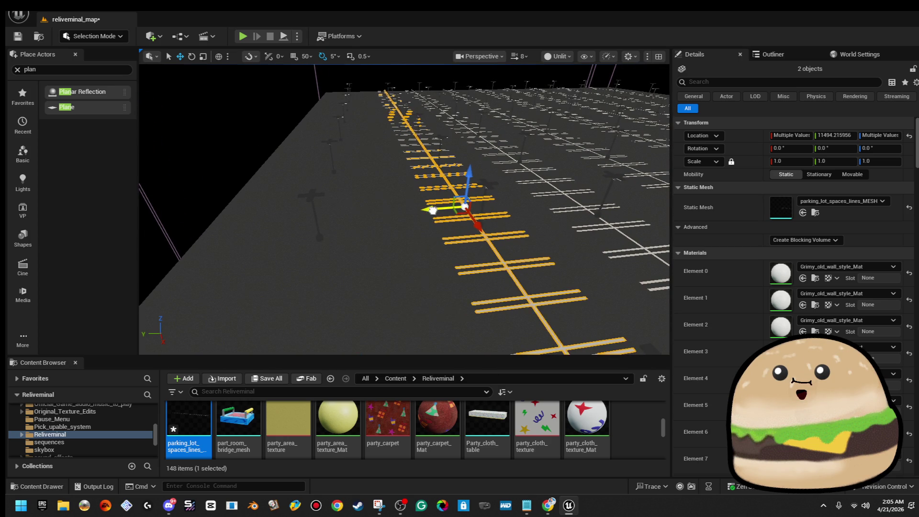
mouse_move(311, 222)
left_mouse_down()
mouse_move(383, 196)
mouse_move(421, 199)
mouse_move(446, 259)
left_mouse_up()
left_click(466, 245)
- Select the car actor and frame the view closely on it
key("Escape")
left_click(492, 252)
mouse_move(506, 267)
left_mouse_down()
mouse_move(550, 287)
mouse_move(484, 273)
mouse_move(467, 248)
left_mouse_up()
key("f")
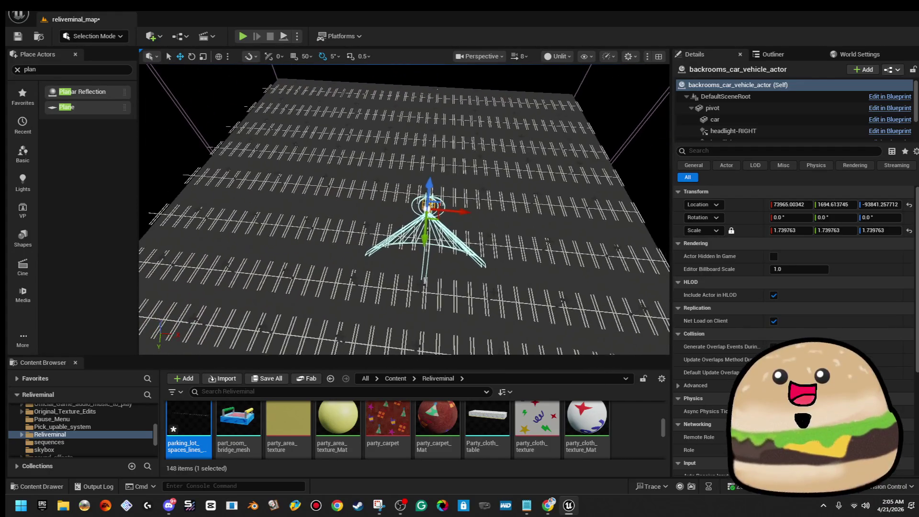
left_click_drag(433, 205, 425, 203)
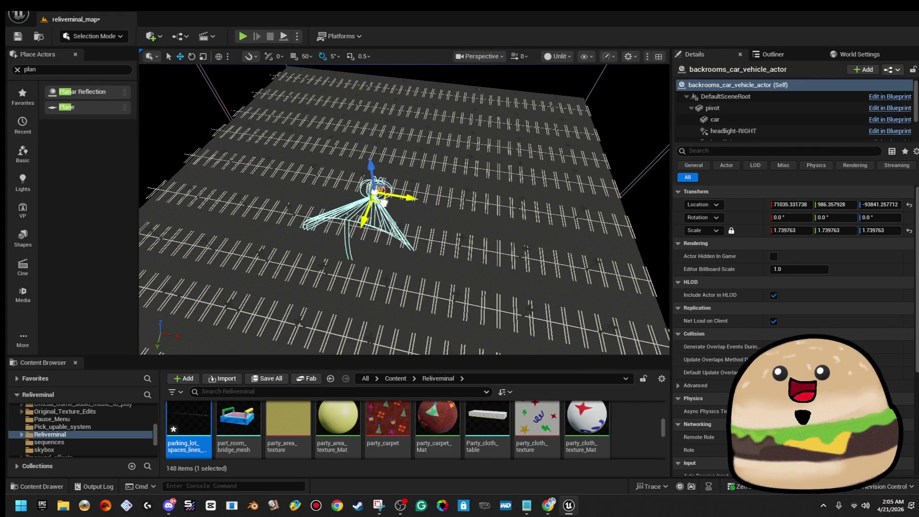
key("f")
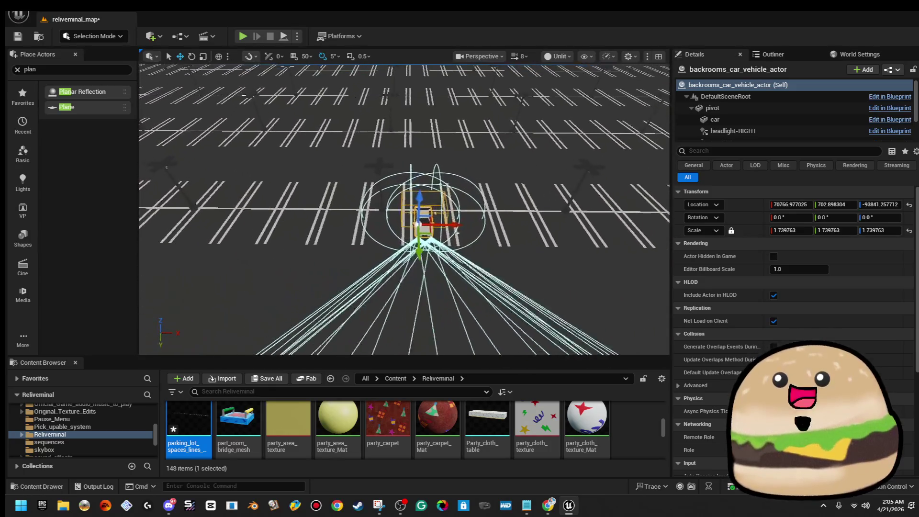
scroll(428, 238, "up", 5)
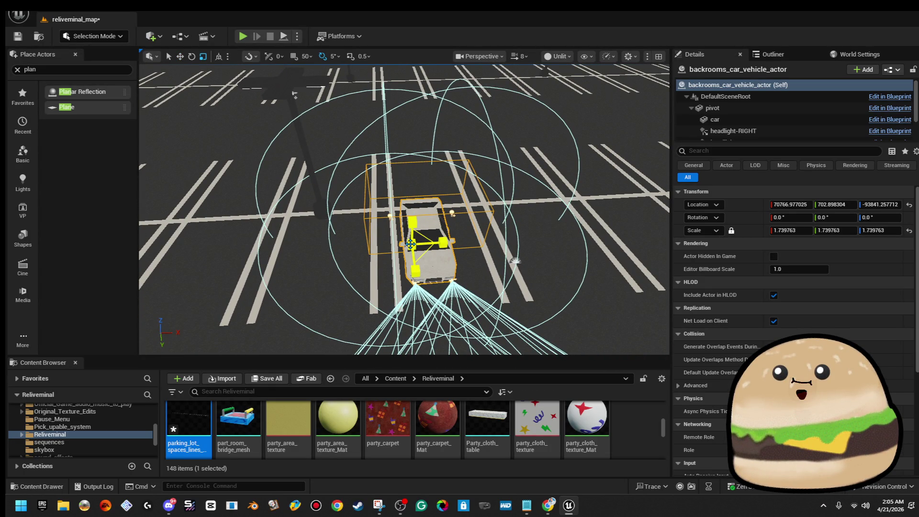
- Scale the car up to 1.85598, then lower it slightly and shift it sideways into its space
left_click_drag(412, 244, 433, 210)
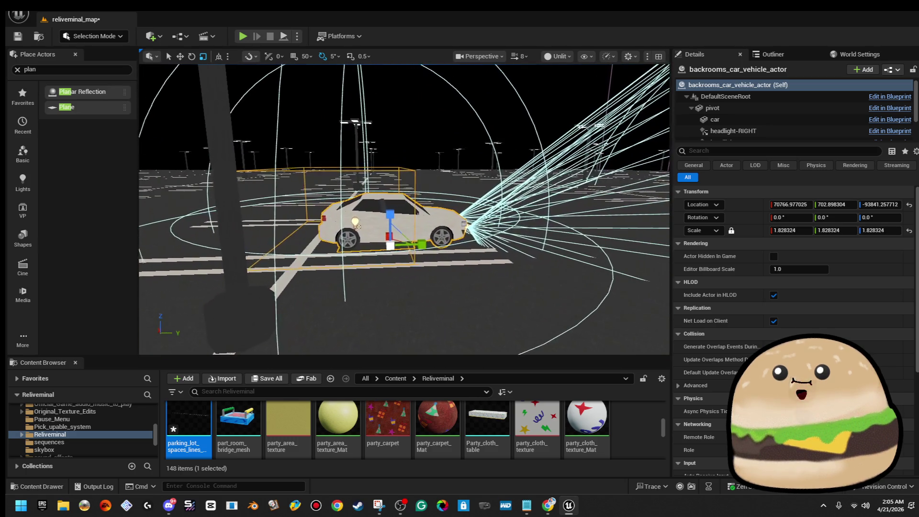
left_click_drag(391, 219, 390, 217)
left_click_drag(422, 243, 464, 235)
mouse_move(373, 267)
left_mouse_down()
mouse_move(384, 267)
mouse_move(343, 256)
left_mouse_up()
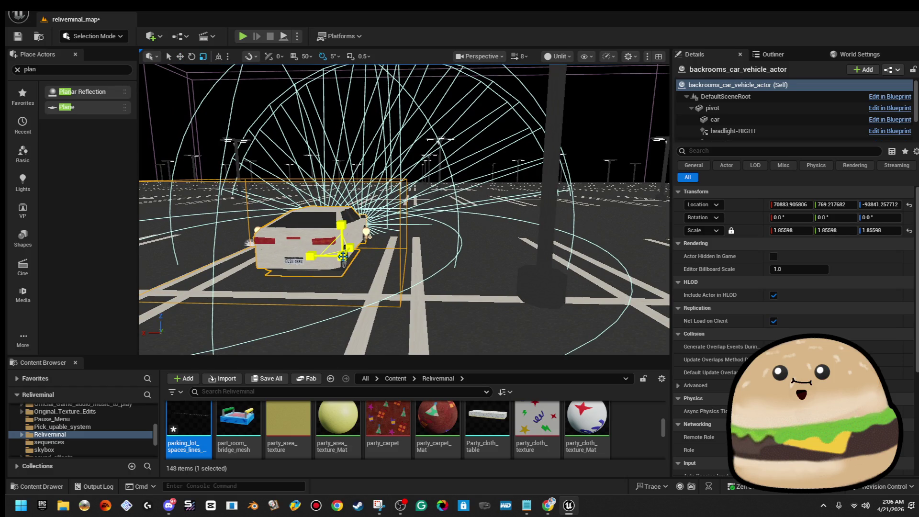
right_click(472, 177)
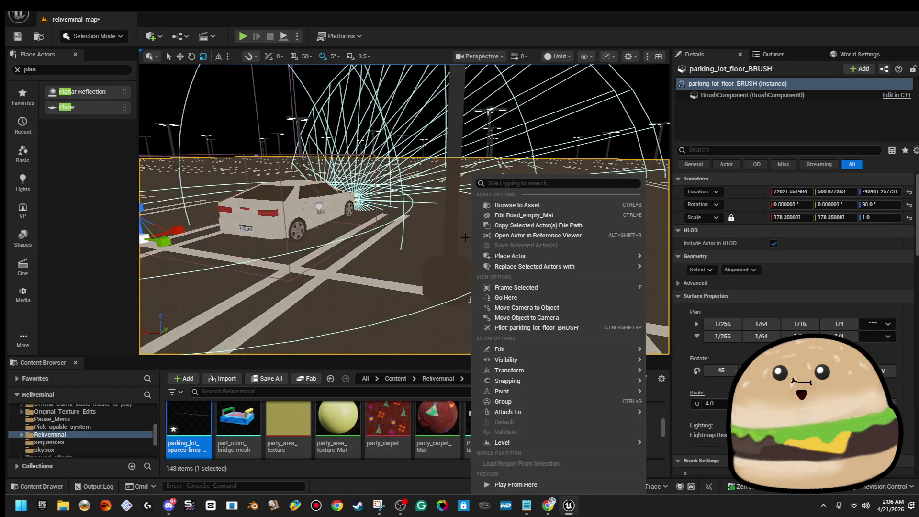
- Play the level from the chosen floor spot past the enlarged car, then stop the test
left_click(532, 485)
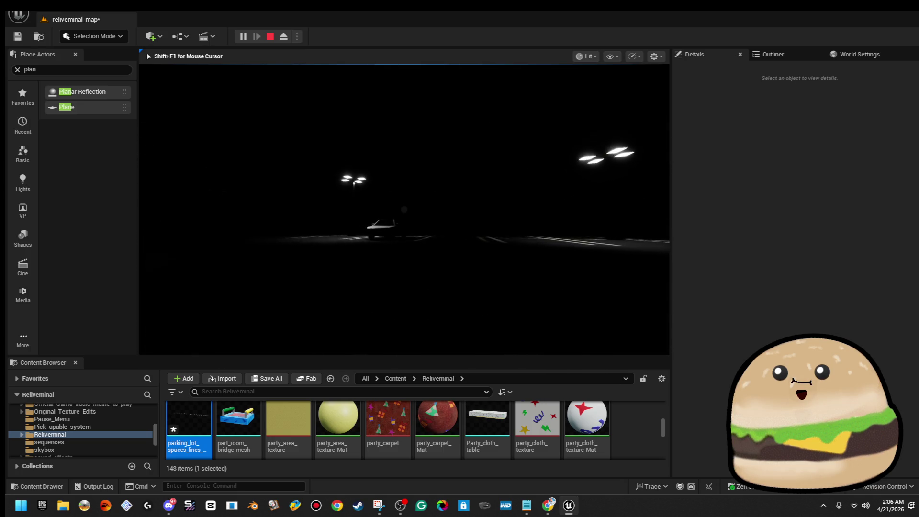
key("Escape")
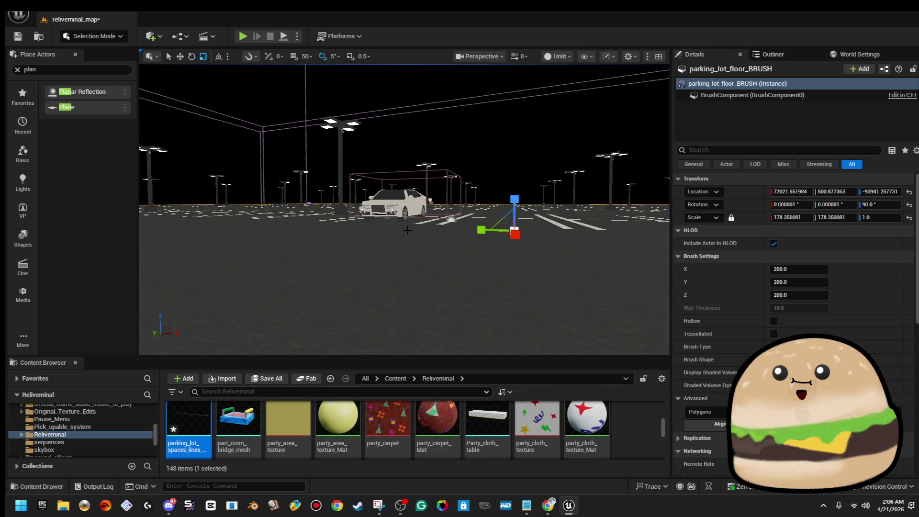
- Frame the parked car and a second car to survey their positions in the lot
key("f")
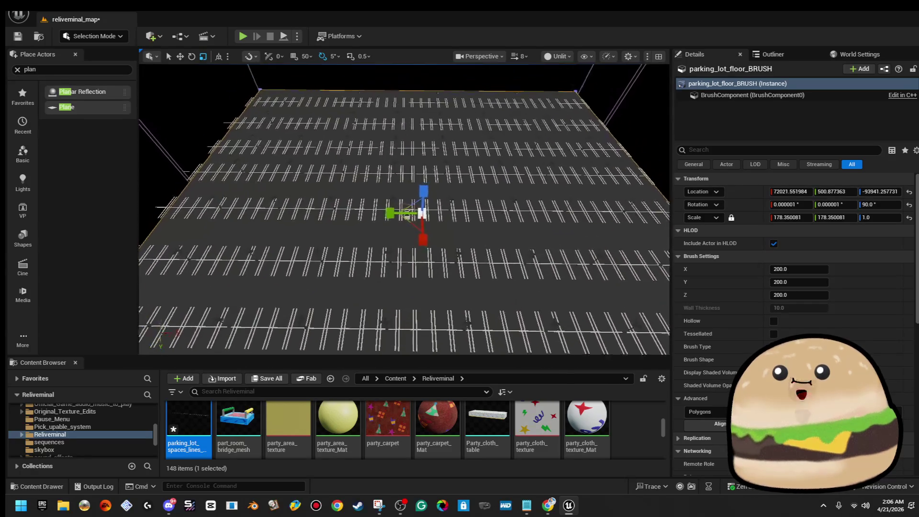
left_click(433, 206)
left_click_drag(440, 205, 455, 201)
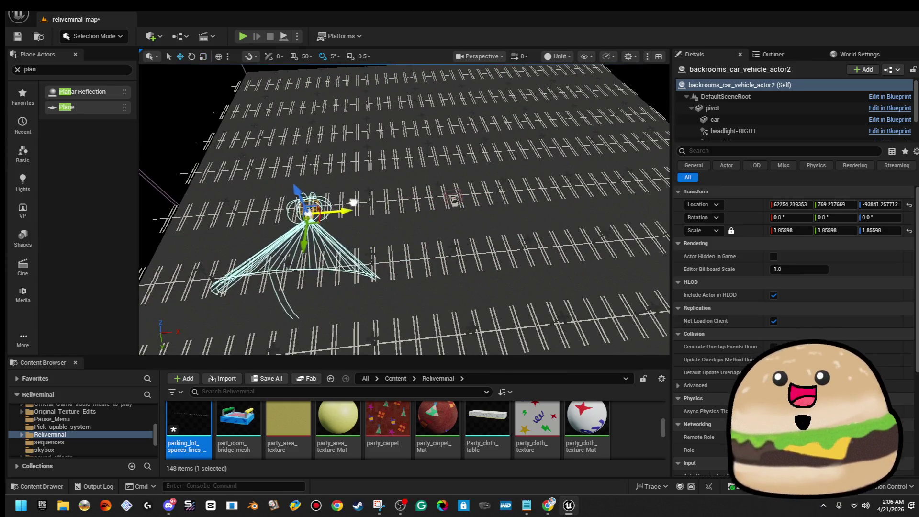
key("f")
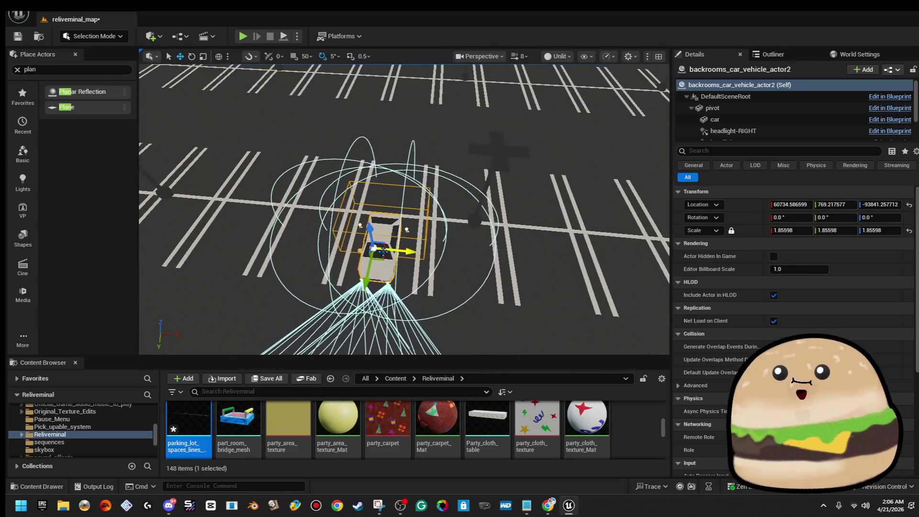
left_click_drag(404, 210, 383, 249)
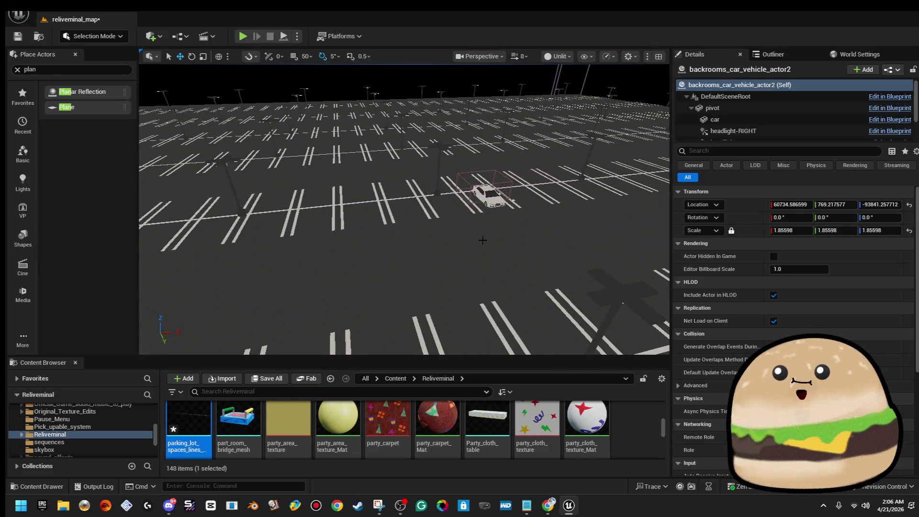
left_click_drag(482, 195, 459, 192)
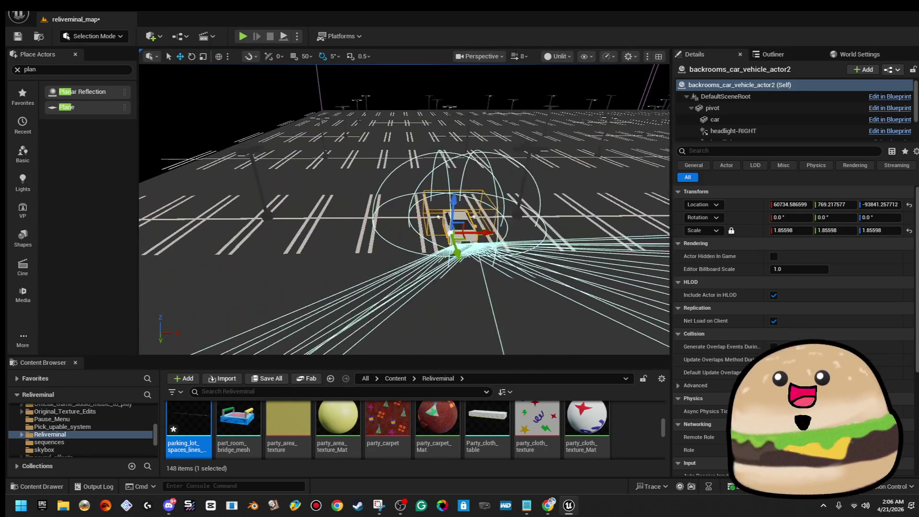
left_click_drag(406, 215, 431, 215)
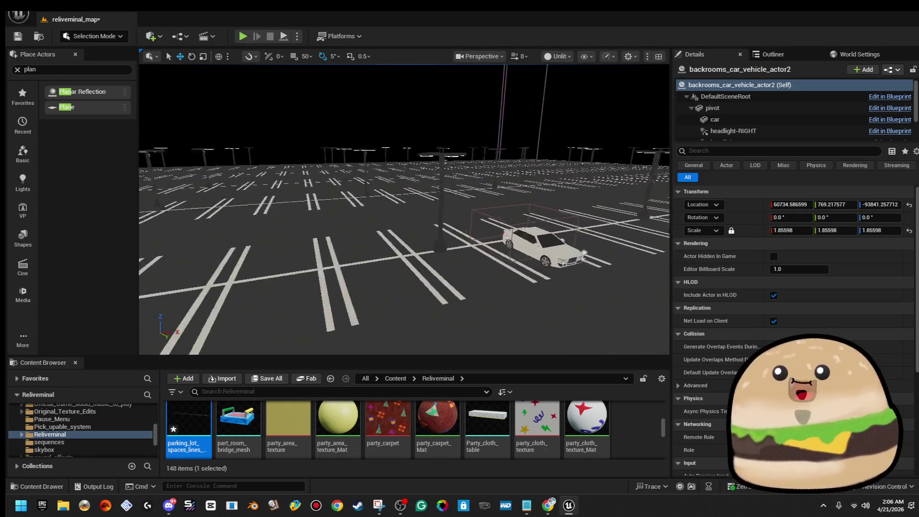
left_click(549, 222, "ctrl")
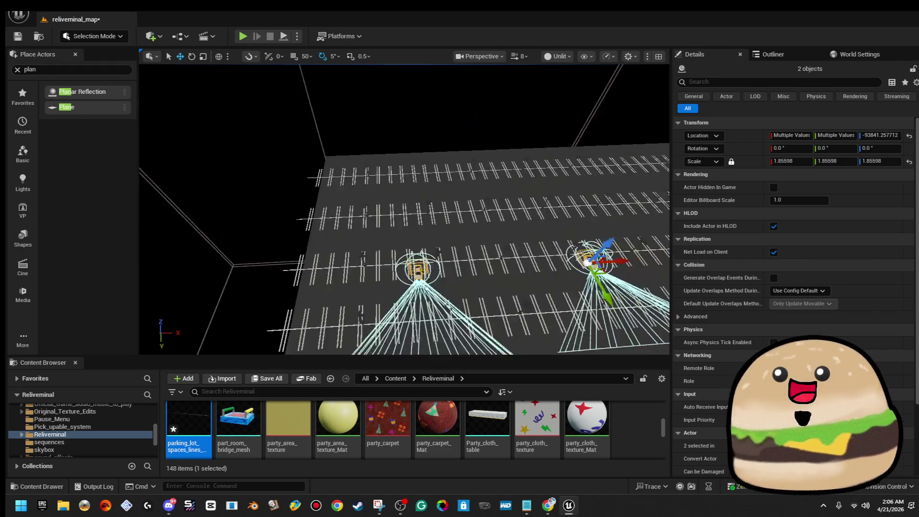
key("f")
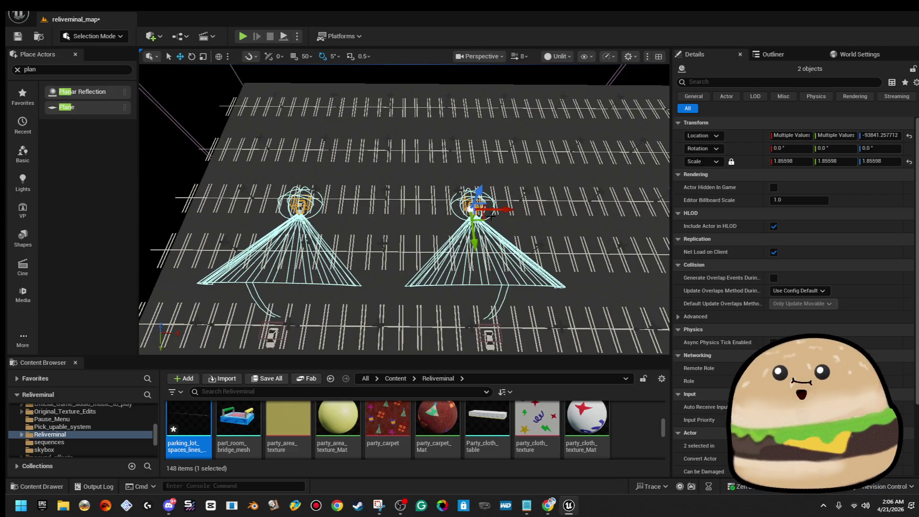
left_click_drag(483, 216, 444, 245)
key("Escape")
- Duplicate the first car further along the row as actor3 and nudge it into its space
left_click(461, 240)
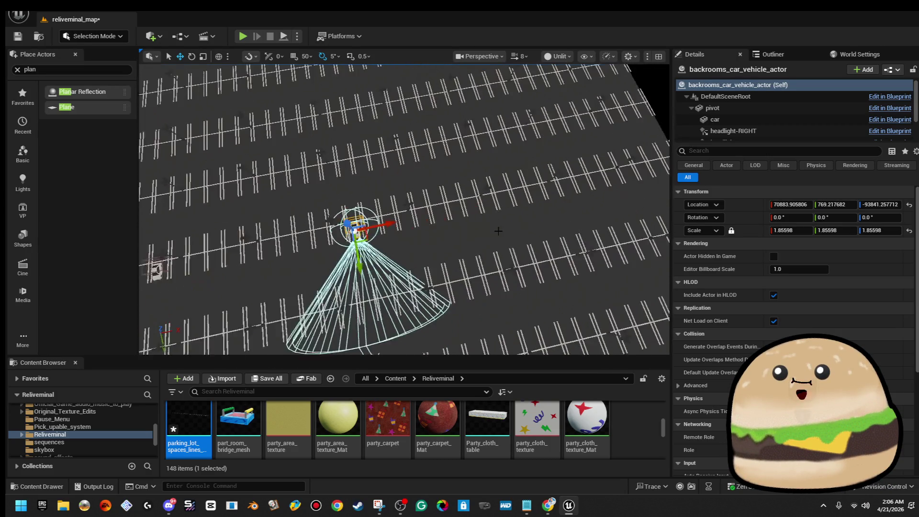
mouse_move(378, 222)
left_mouse_down()
mouse_move(526, 200)
mouse_move(550, 201)
mouse_move(541, 211)
mouse_move(555, 206)
mouse_move(557, 221)
mouse_move(512, 213)
left_mouse_up()
scroll(383, 236, "up", 5)
left_click_drag(354, 245, 482, 236)
left_click_drag(605, 229, 599, 234)
scroll(600, 233, "down", 5)
right_click(623, 175)
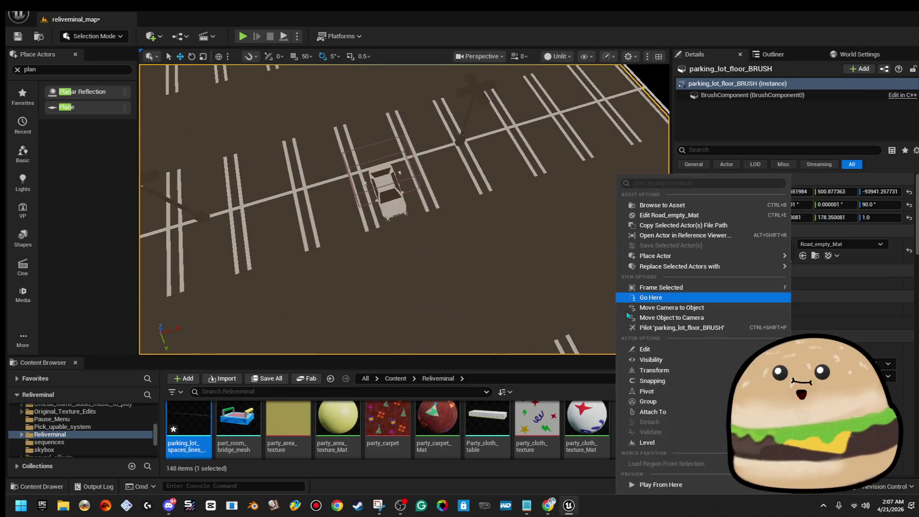
- Play-test with Alt+P past the parked cars, then stop and pull back to a wide lot view
left_click(663, 439)
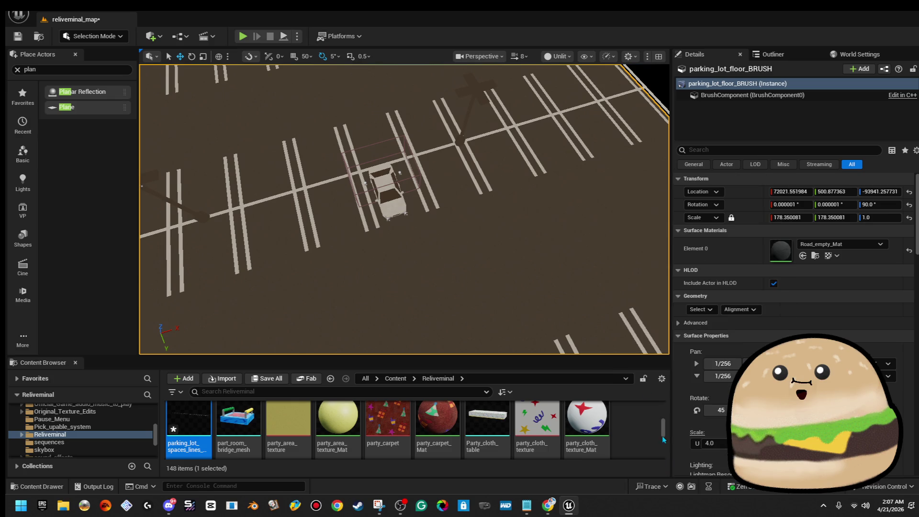
key("alt+p")
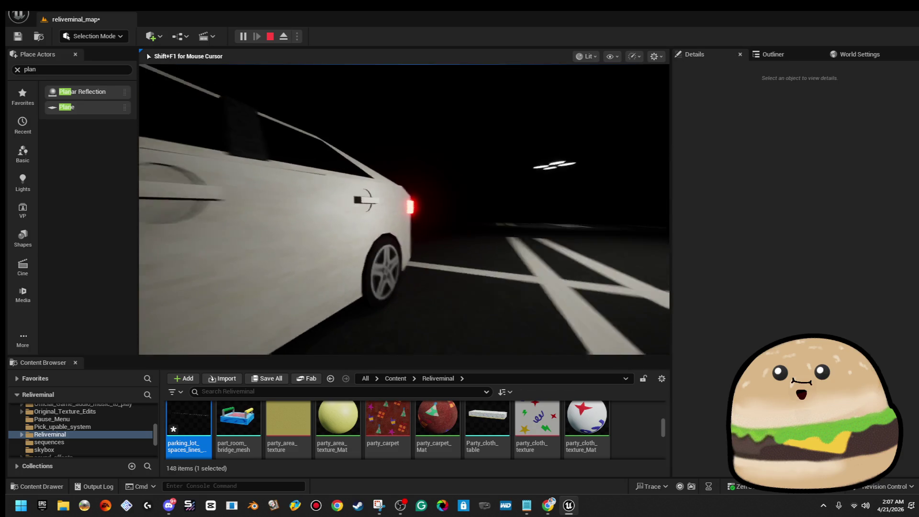
key("Escape")
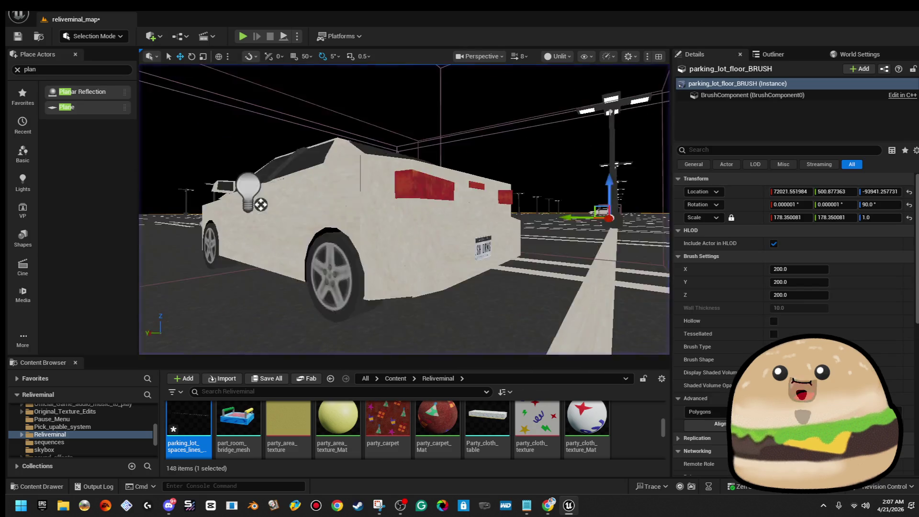
left_click_drag(404, 209, 349, 258)
- Slide the second car along the parking row
left_click(588, 187)
key("f")
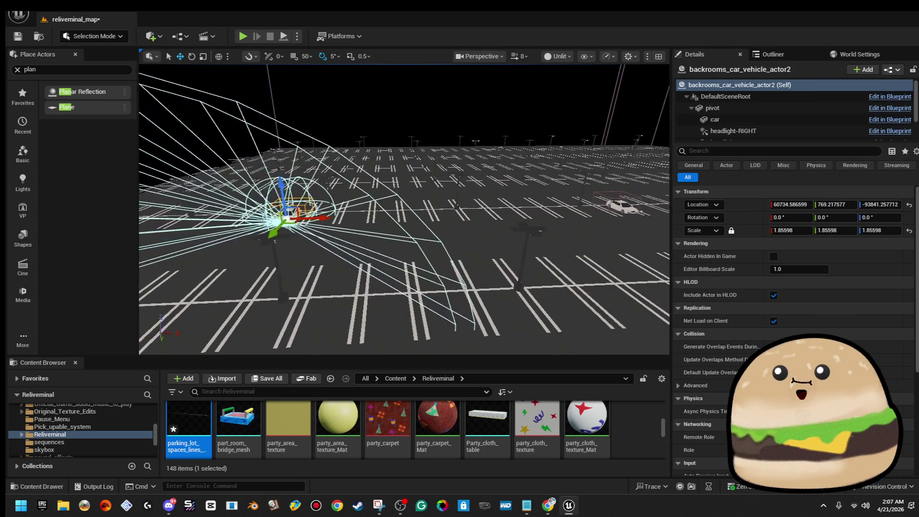
mouse_move(438, 219)
left_mouse_down()
mouse_move(428, 192)
mouse_move(383, 200)
left_mouse_up()
scroll(383, 200, "down", 10)
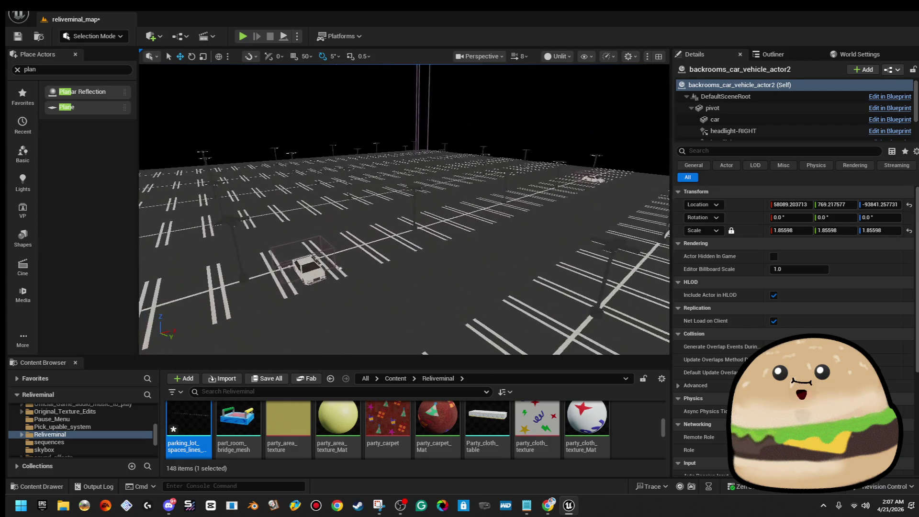
- Rotate the first car to face exactly the opposite way (180° yaw)
left_click(589, 149)
key("f")
key("e")
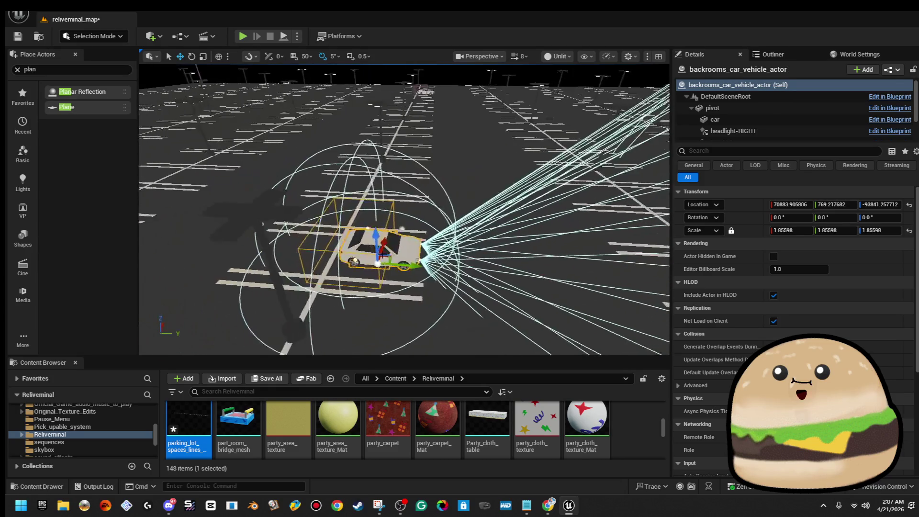
mouse_move(424, 277)
left_mouse_down()
mouse_move(420, 300)
mouse_move(373, 310)
mouse_move(430, 259)
mouse_move(483, 245)
mouse_move(467, 225)
mouse_move(407, 259)
mouse_move(353, 240)
mouse_move(361, 228)
mouse_move(354, 230)
mouse_move(419, 206)
mouse_move(492, 216)
mouse_move(492, 239)
left_mouse_up()
key("w")
- Shift another car sideways into its parking space
left_click(492, 216, "ctrl")
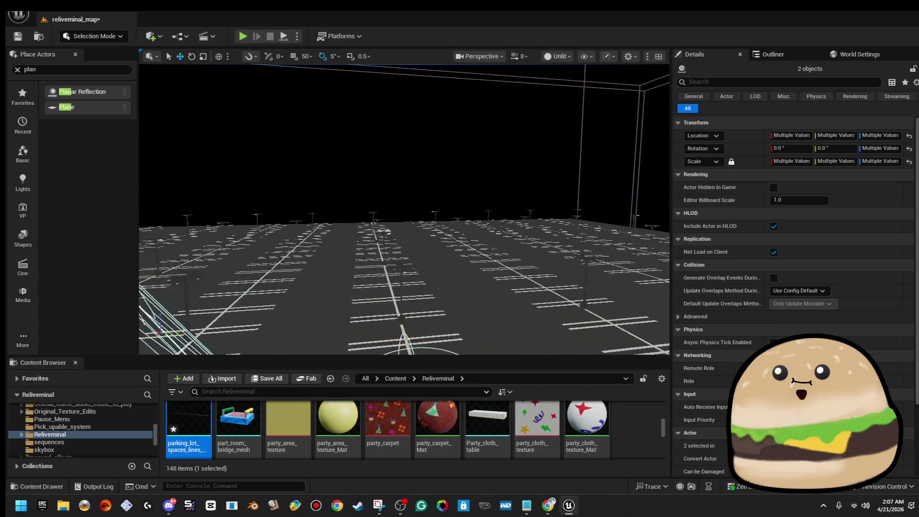
key("f")
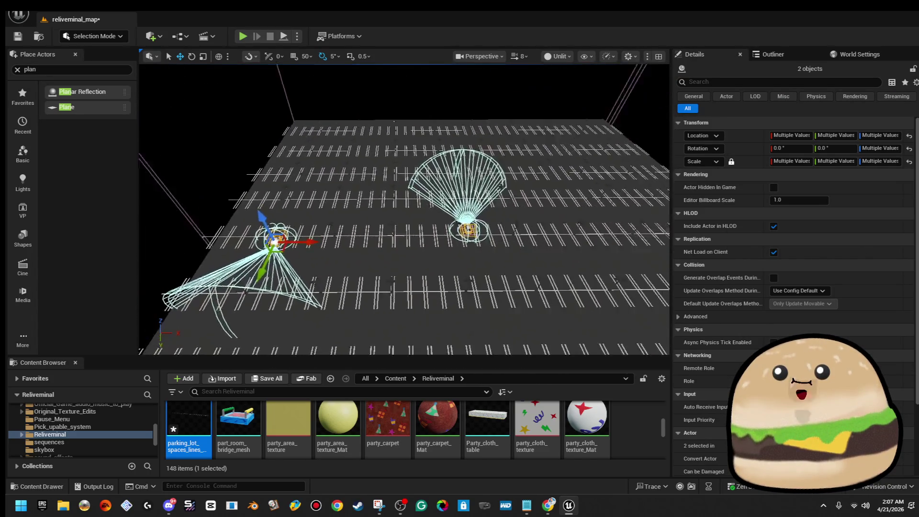
left_click_drag(522, 219, 523, 234)
key("f")
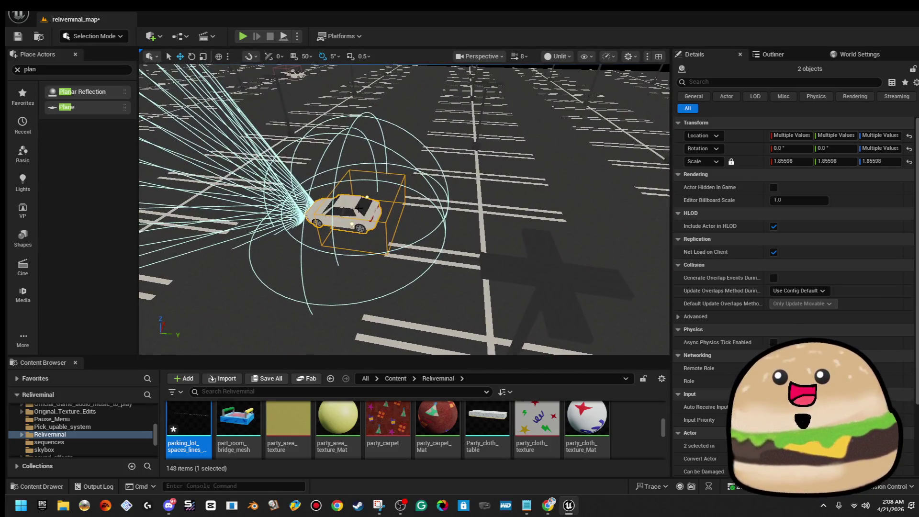
left_click(341, 213)
key("f")
mouse_move(457, 226)
left_mouse_down()
mouse_move(587, 243)
mouse_move(572, 235)
mouse_move(577, 244)
mouse_move(537, 254)
mouse_move(514, 185)
mouse_move(540, 252)
left_mouse_up()
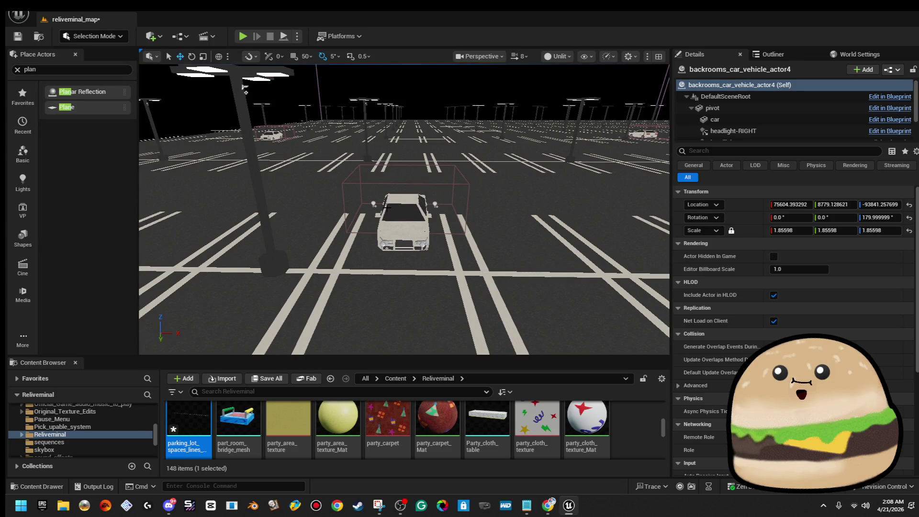
left_click(272, 135)
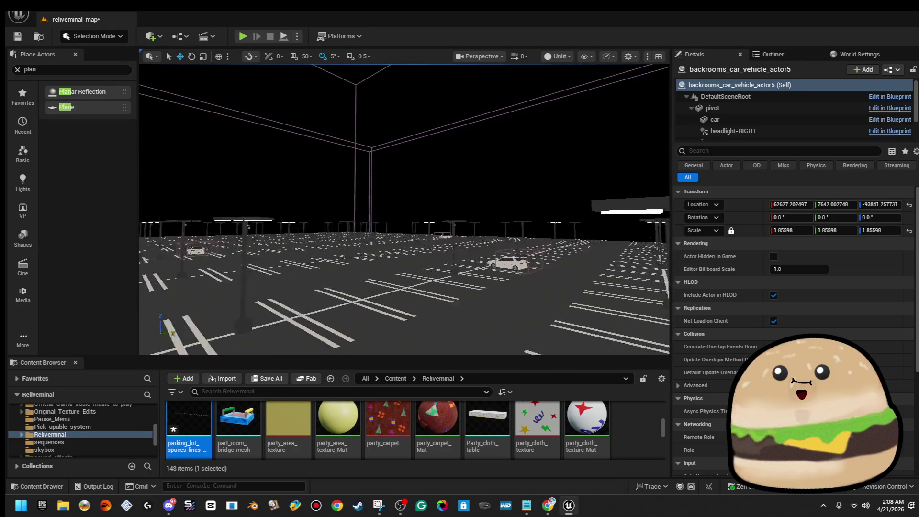
- Survey the lot from above with two cars selected, then pick out a single car
left_click(444, 257)
left_click_drag(443, 257, 472, 277, "alt")
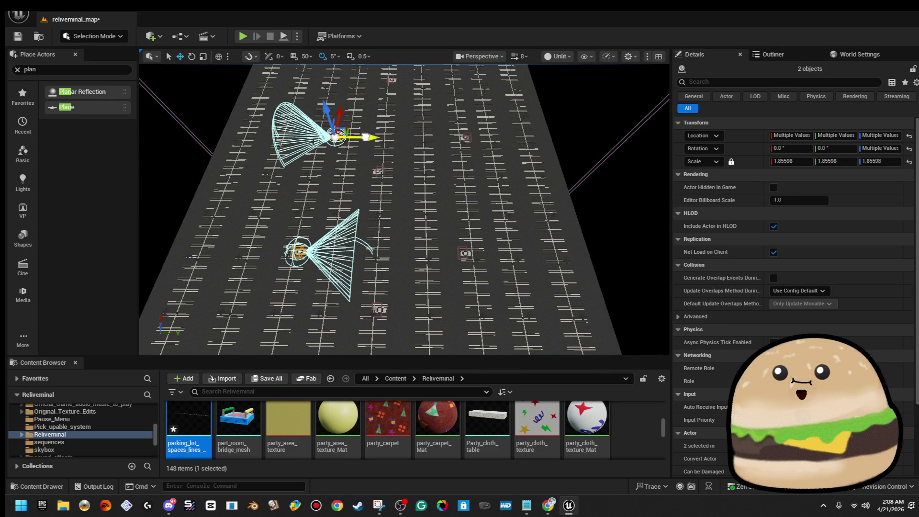
left_click_drag(371, 133, 398, 144, "alt")
left_click_drag(507, 143, 518, 151, "alt")
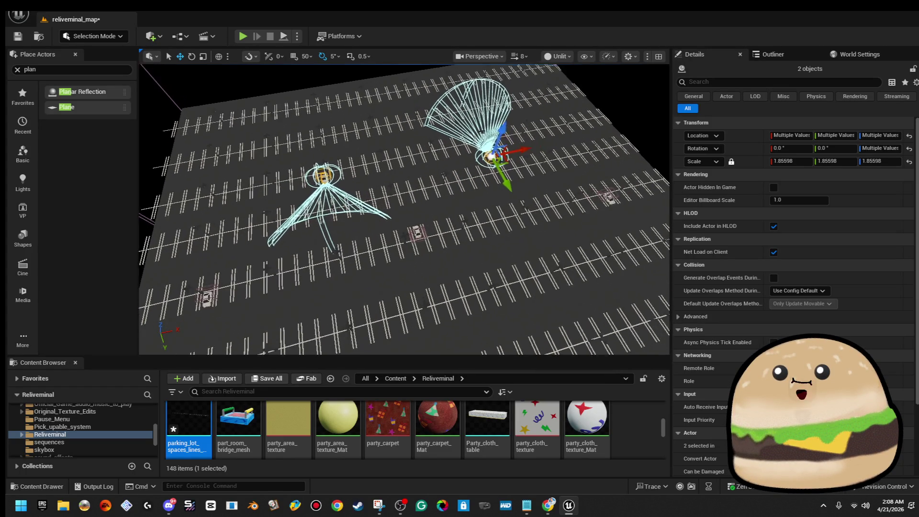
key("f")
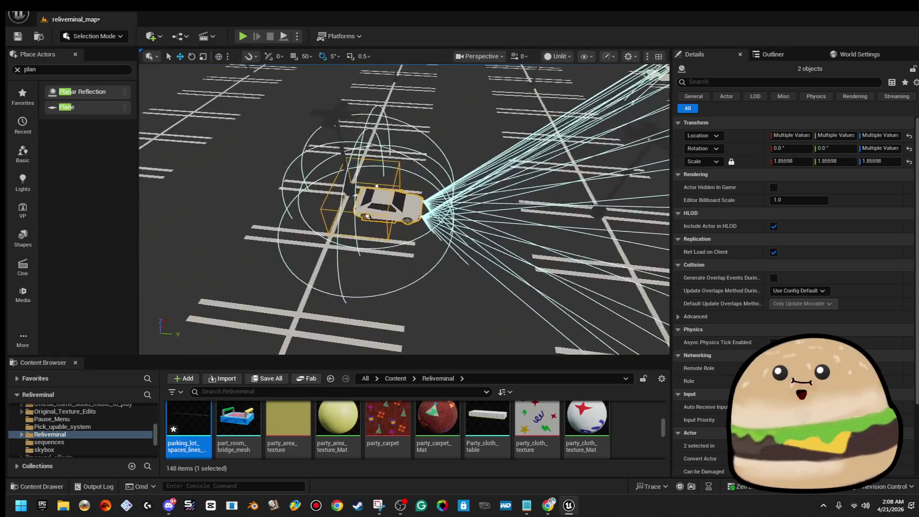
key("f")
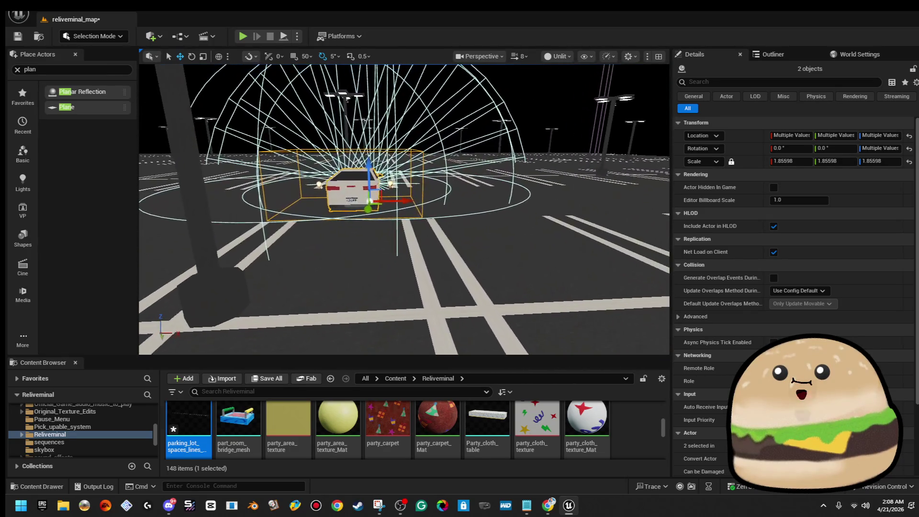
left_click(401, 201)
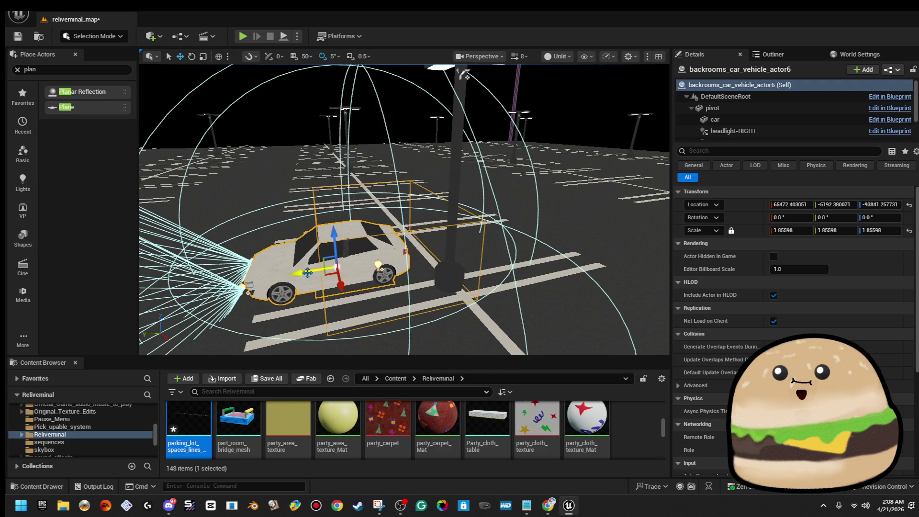
mouse_move(477, 246)
left_mouse_down()
mouse_move(477, 297)
mouse_move(497, 277)
left_mouse_up()
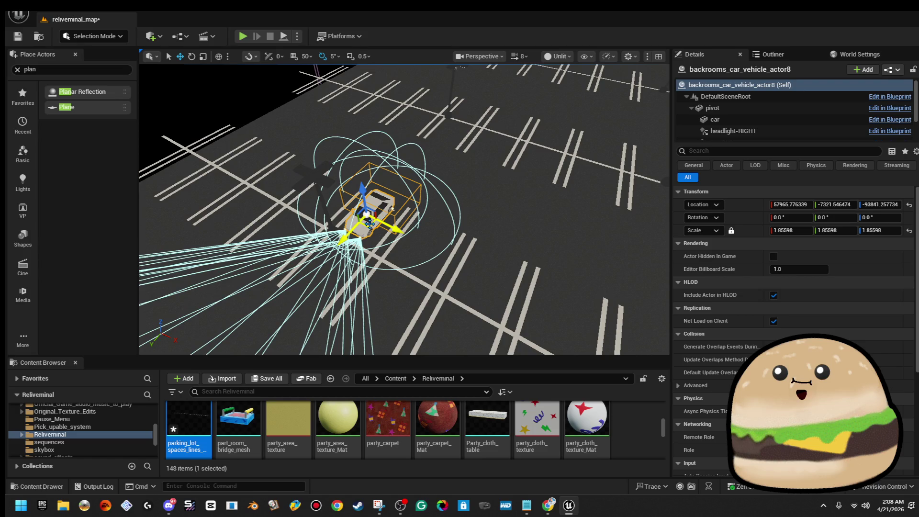
mouse_move(404, 211)
left_mouse_down()
mouse_move(412, 256)
mouse_move(411, 225)
mouse_move(392, 216)
mouse_move(402, 242)
mouse_move(327, 249)
mouse_move(405, 217)
left_mouse_up()
scroll(405, 217, "down", 5)
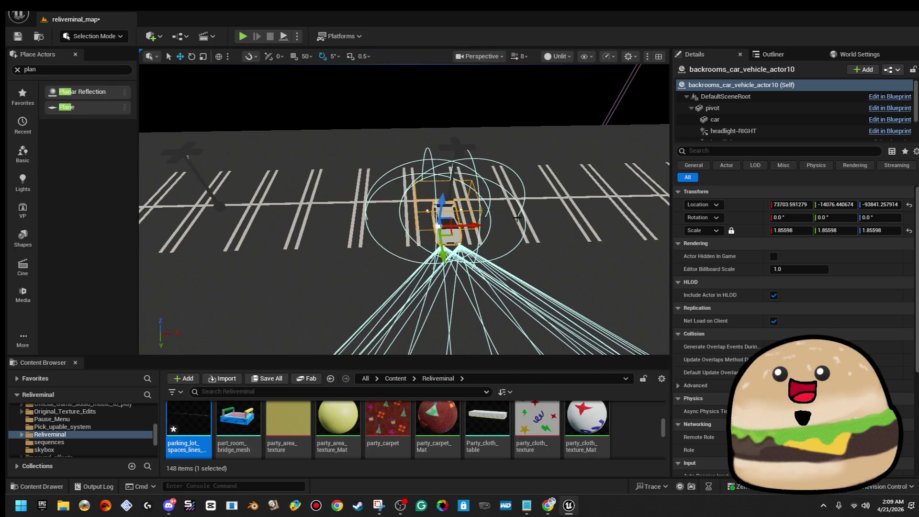
- Slide the selected car left along its row and turn it around 180 degrees
left_click_drag(479, 230, 301, 233)
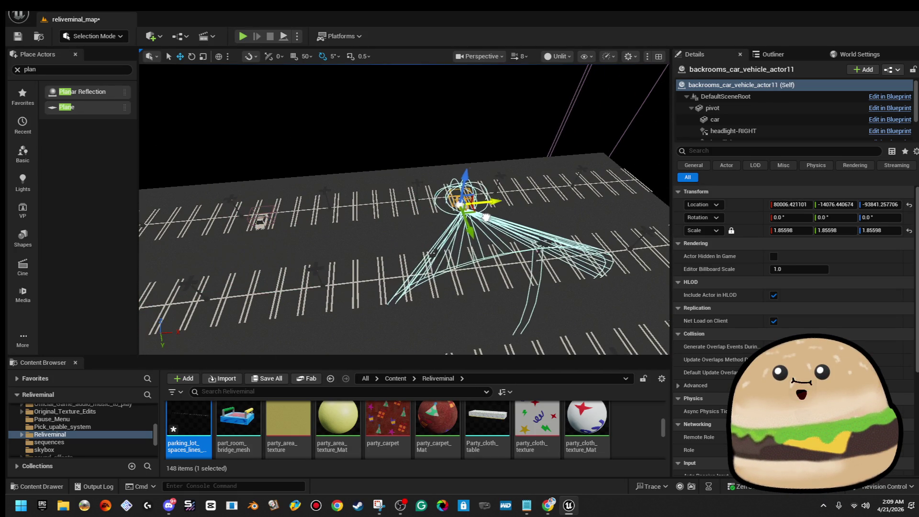
key("e")
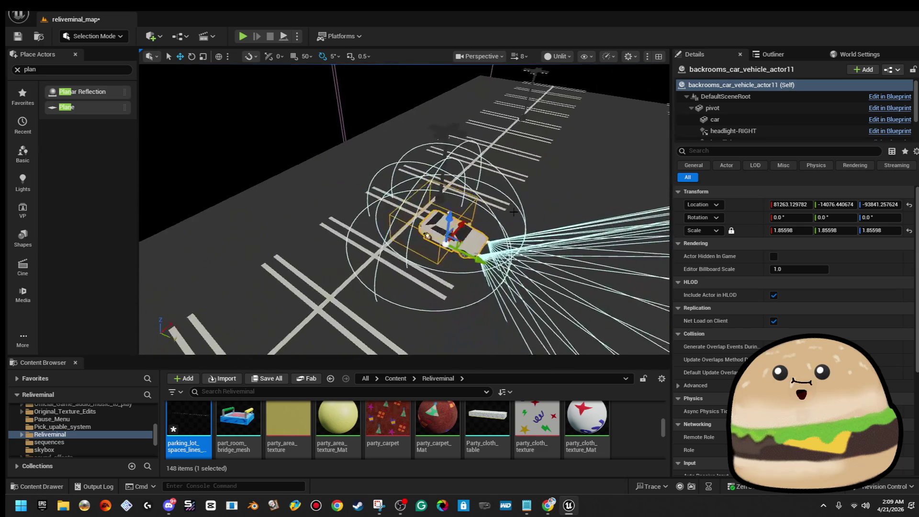
mouse_move(492, 212)
left_mouse_down()
mouse_move(493, 314)
mouse_move(439, 307)
mouse_move(425, 300)
mouse_move(523, 254)
mouse_move(505, 276)
mouse_move(329, 188)
mouse_move(548, 240)
left_mouse_up()
scroll(523, 254, "down", 10)
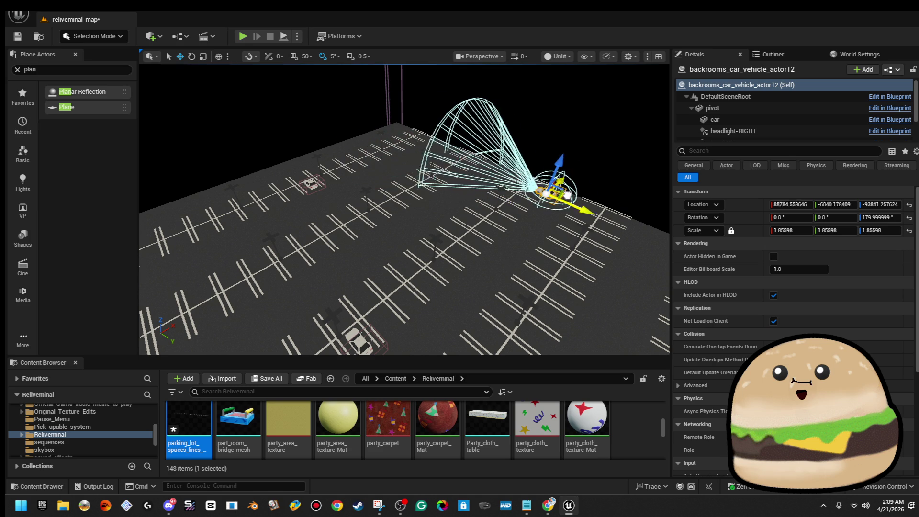
left_click_drag(601, 228, 604, 220)
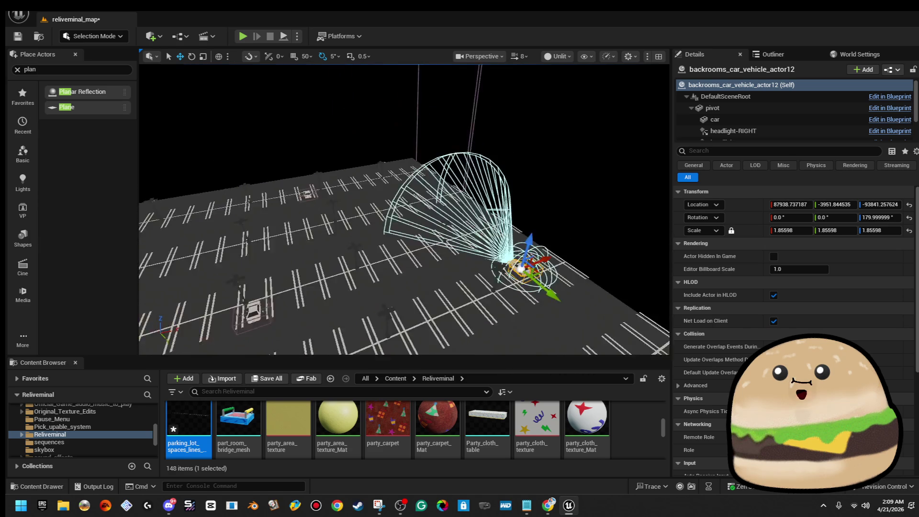
key("f")
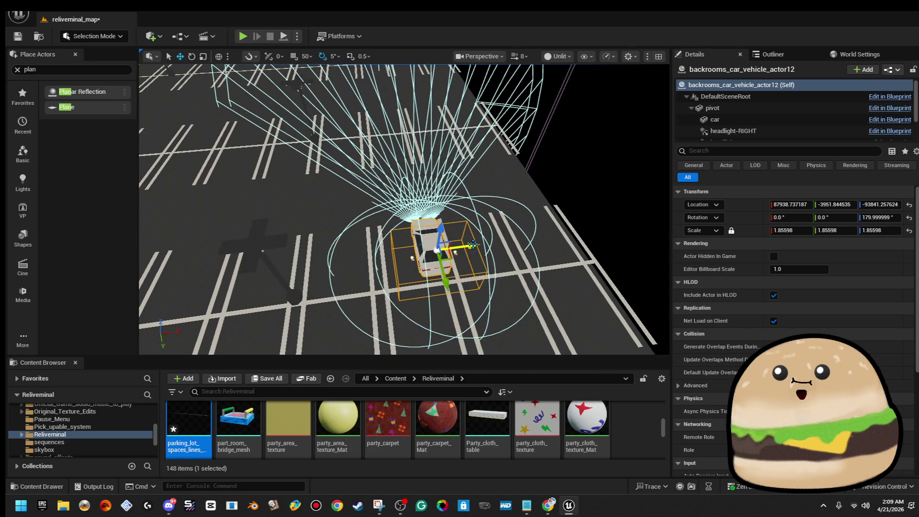
scroll(463, 242, "down", 10)
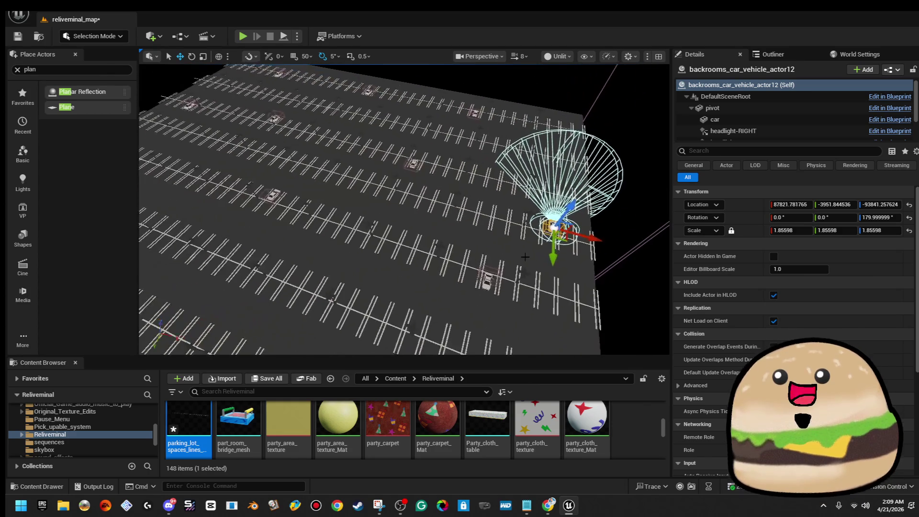
left_click_drag(576, 245, 555, 247)
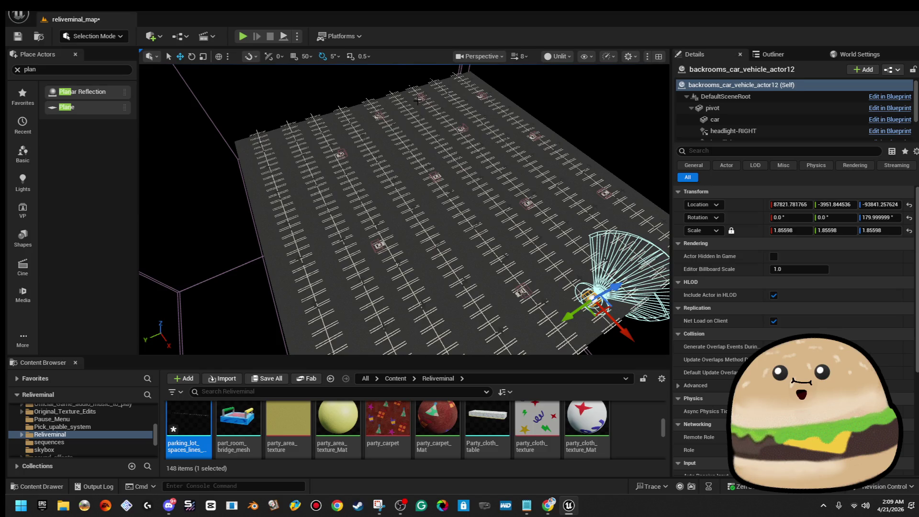
left_click_drag(555, 247, 527, 249)
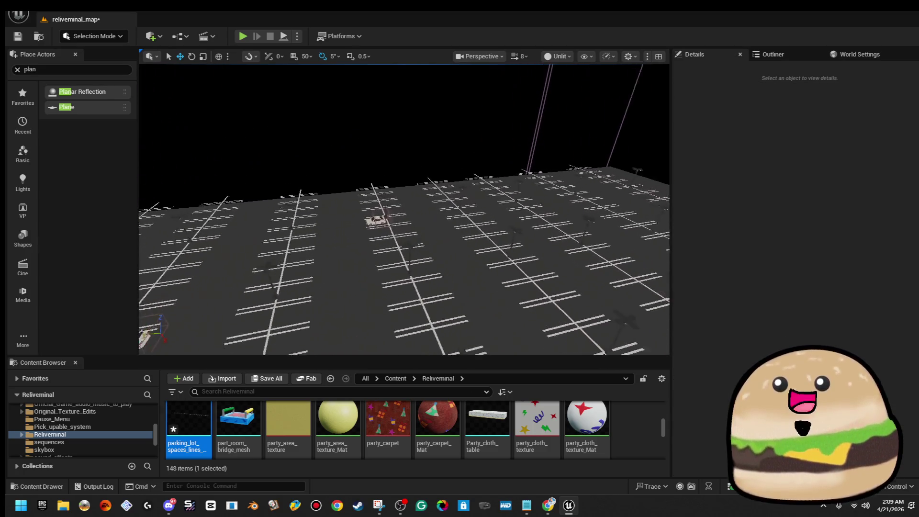
- Turn another parked car around 180 degrees and look down on the lot to check it
left_click(359, 210)
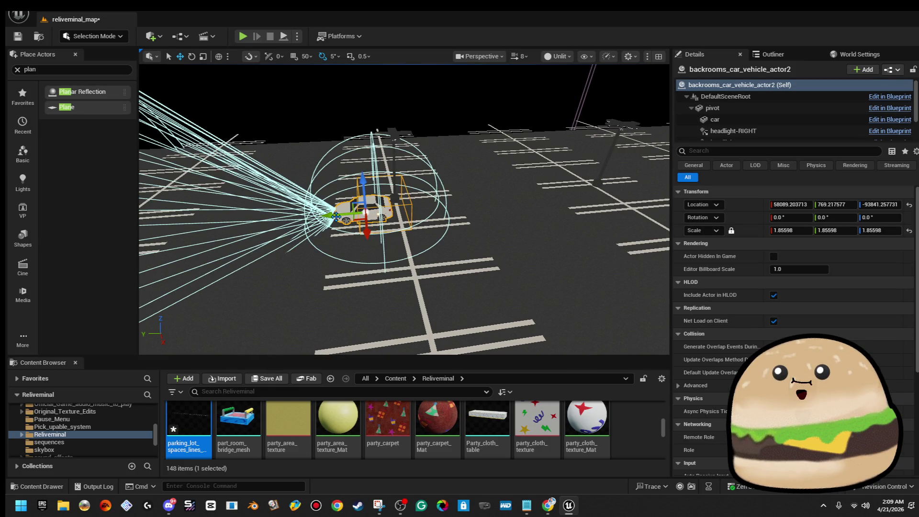
mouse_move(404, 211)
left_mouse_down()
mouse_move(404, 244)
mouse_move(383, 264)
left_mouse_up()
mouse_move(404, 207)
left_mouse_down()
mouse_move(405, 173)
mouse_move(404, 207)
left_mouse_up()
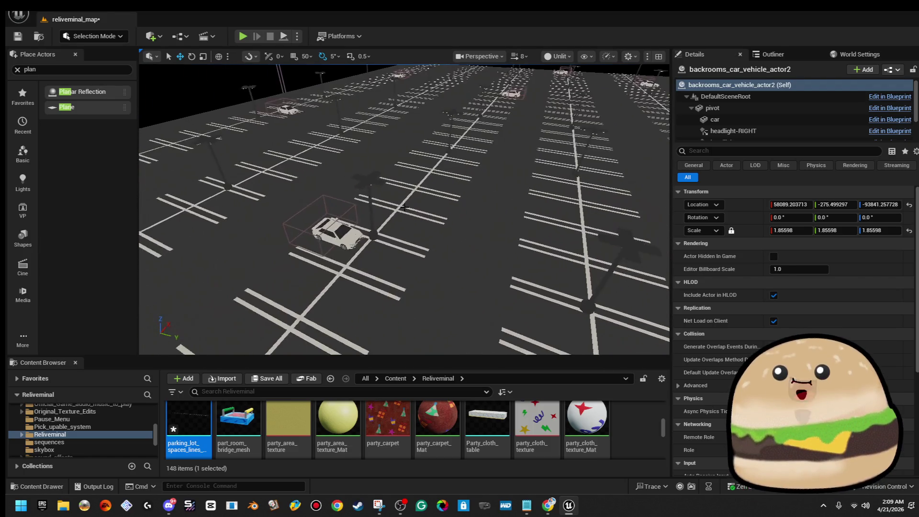
left_click(342, 235)
key("e")
left_click_drag(362, 271, 293, 283)
left_click_drag(420, 262, 378, 231)
key("w")
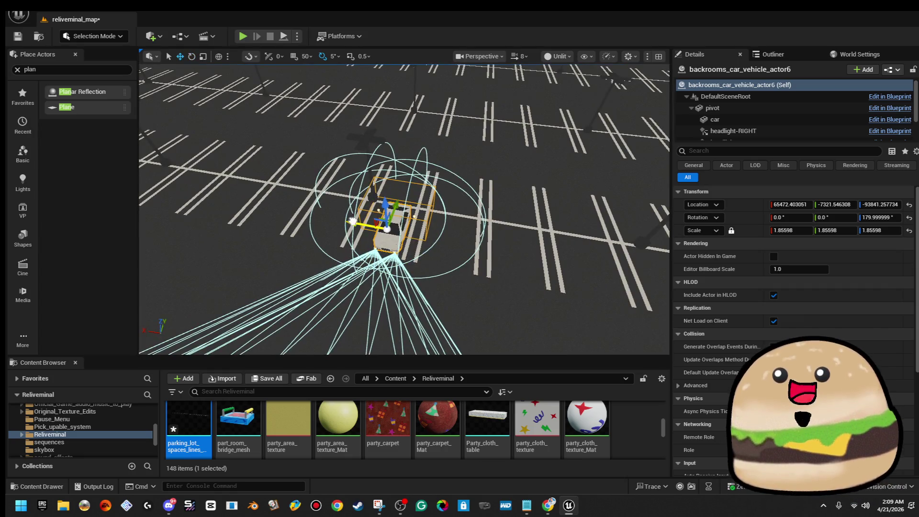
scroll(348, 221, "down", 5)
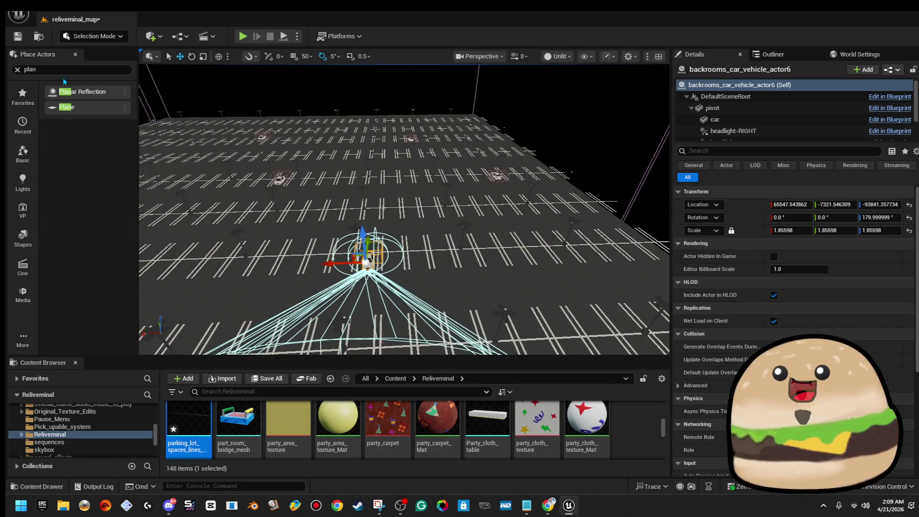
left_click_drag(433, 178, 433, 178)
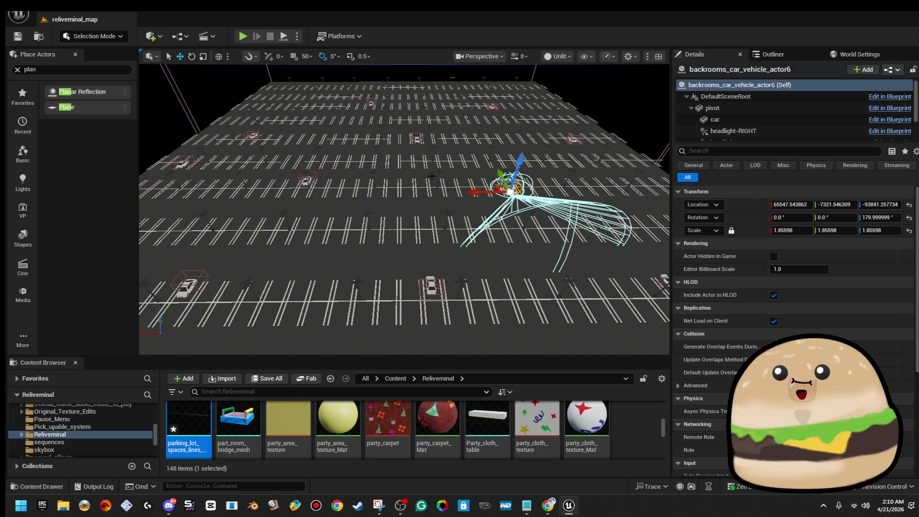
left_click_drag(408, 203, 495, 244)
- Select a different car and frame the view closely on it
left_click(495, 243)
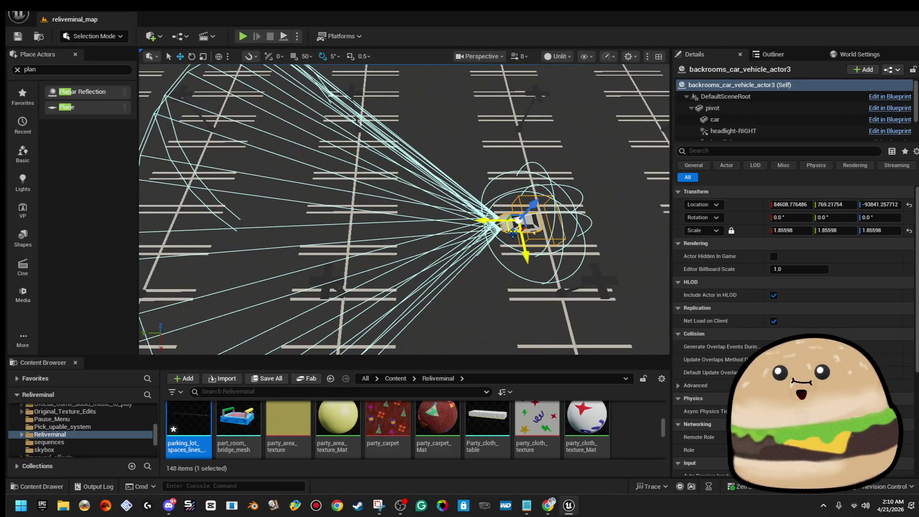
left_click_drag(408, 203, 408, 203)
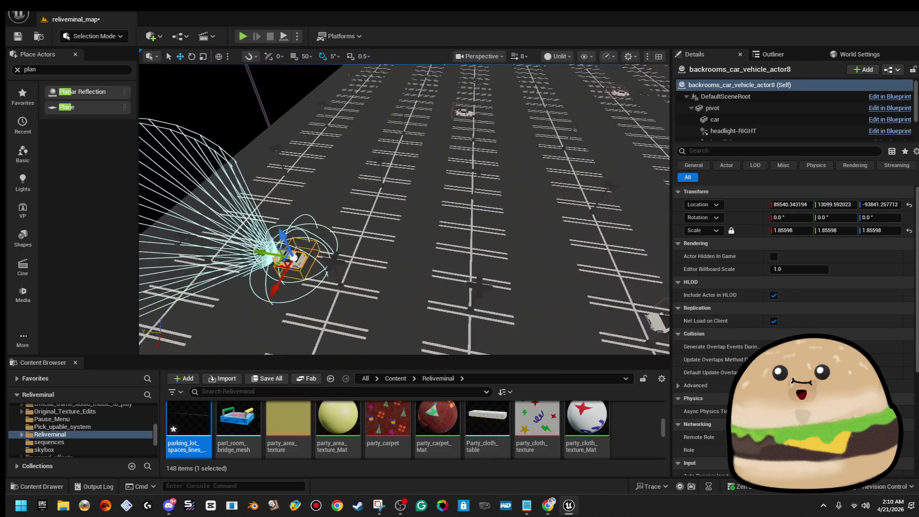
left_click_drag(317, 281, 317, 281)
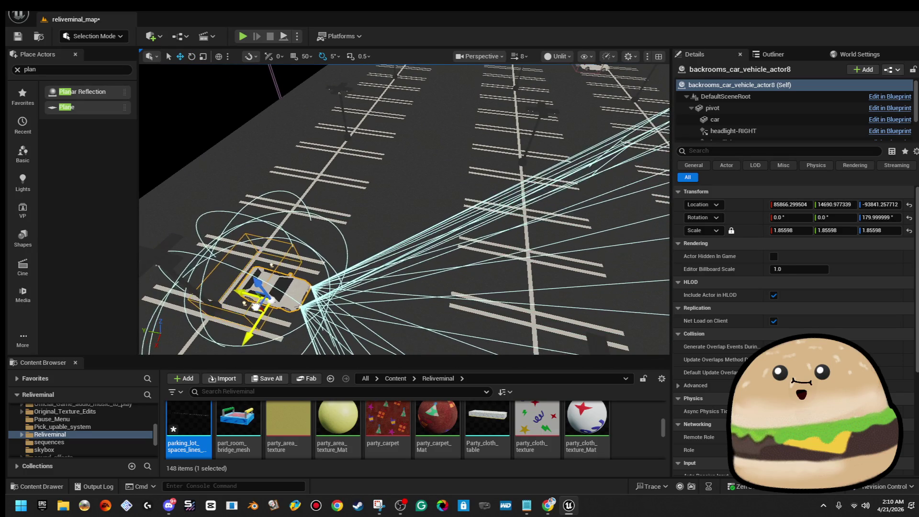
key("f")
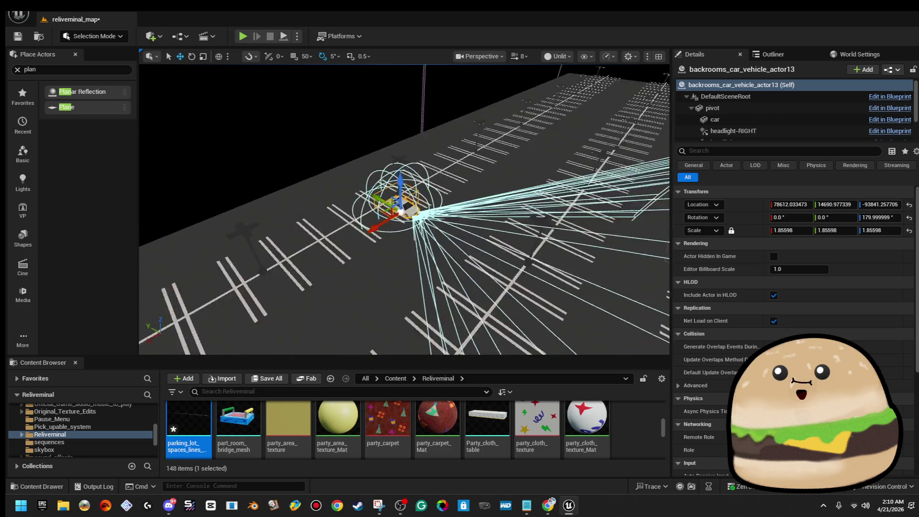
key("f")
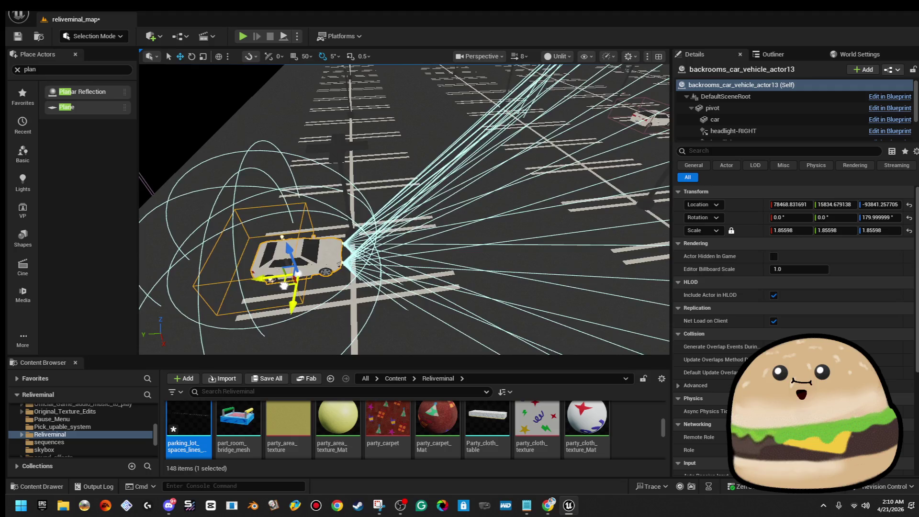
key("f")
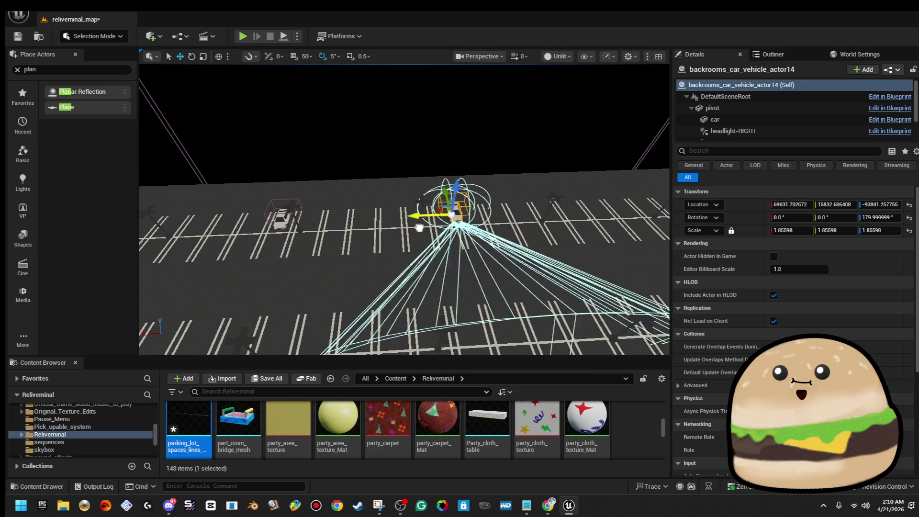
mouse_move(508, 225)
left_mouse_down()
mouse_move(466, 175)
mouse_move(439, 257)
left_mouse_up()
- Straighten the car's heading, then move it along the parking row
key("e")
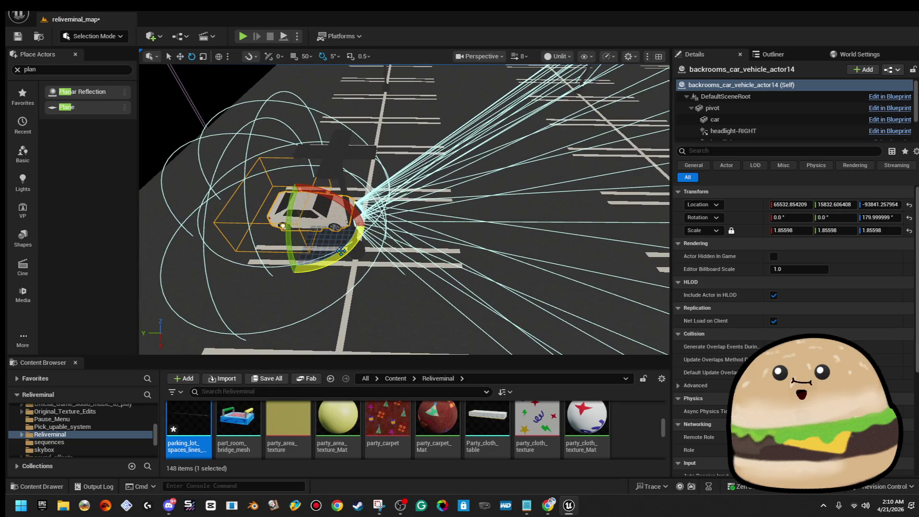
left_click_drag(340, 251, 293, 274)
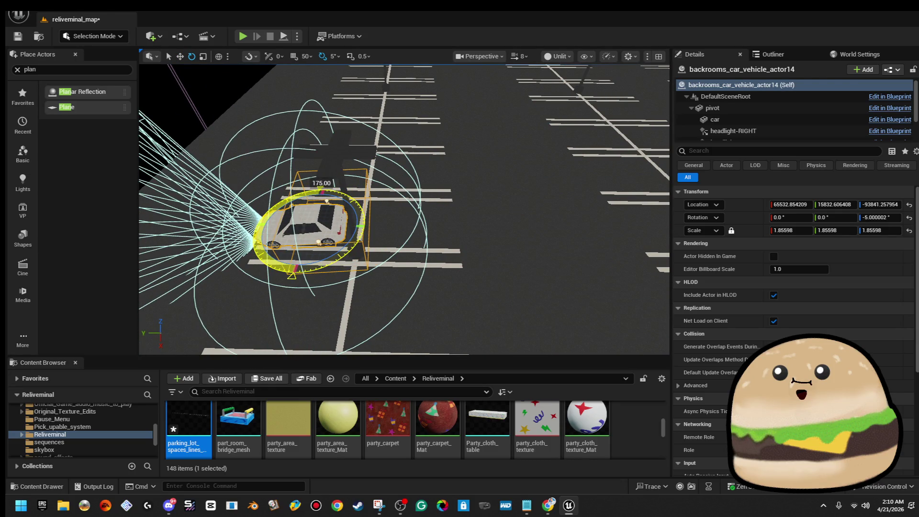
key("w")
left_click_drag(362, 230, 374, 228)
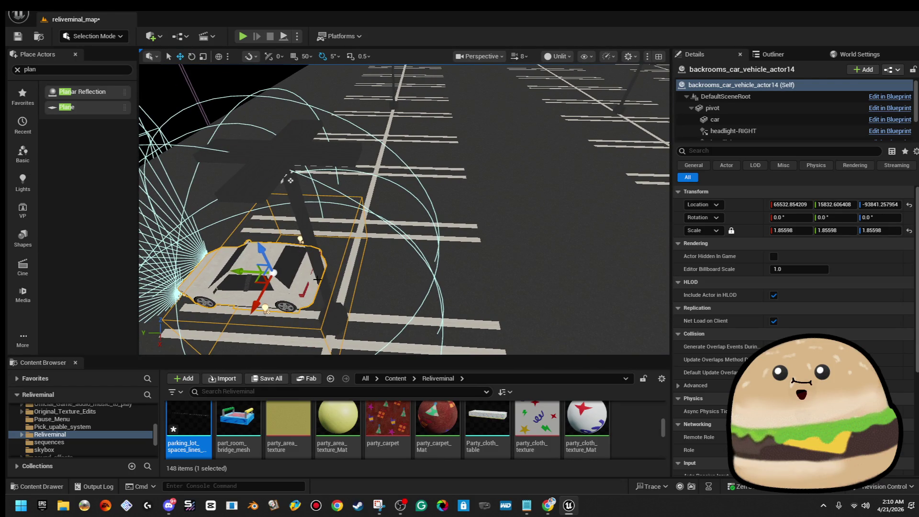
mouse_move(312, 276)
left_mouse_down()
mouse_move(435, 267)
mouse_move(419, 274)
left_mouse_up()
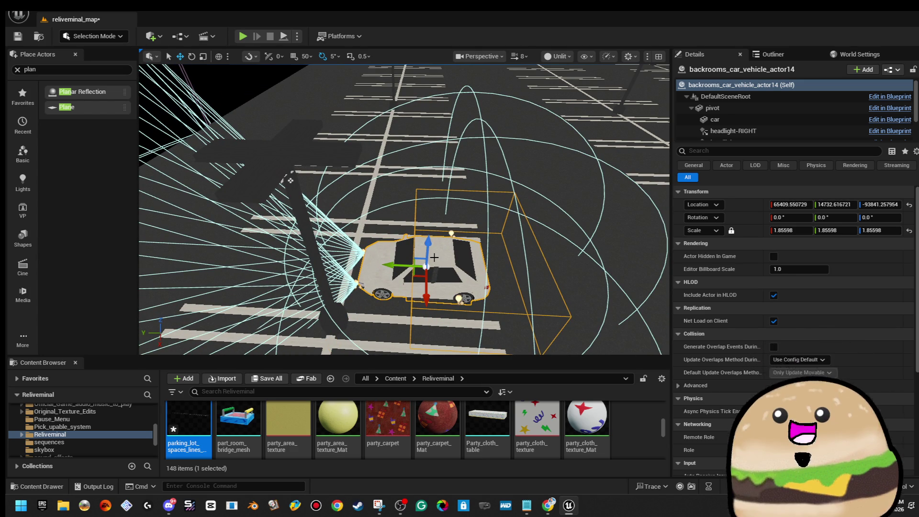
mouse_move(290, 180)
left_mouse_down()
mouse_move(524, 240)
mouse_move(359, 249)
left_mouse_up()
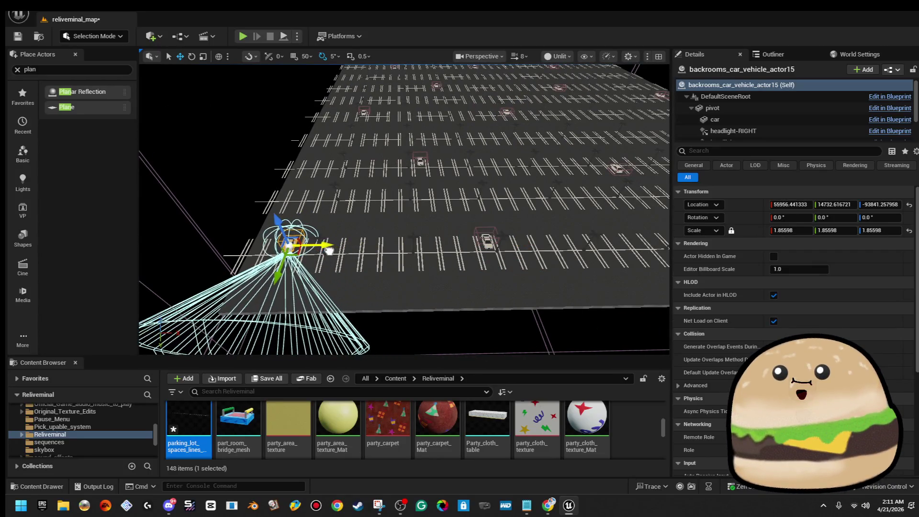
- Turn actor15 around to face the other way with the rotate gizmo, then save the map
scroll(330, 250, "up", 5)
key("e")
mouse_move(255, 285)
left_mouse_down()
mouse_move(268, 287)
mouse_move(289, 264)
mouse_move(365, 283)
mouse_move(364, 261)
mouse_move(416, 268)
mouse_move(407, 287)
left_mouse_up()
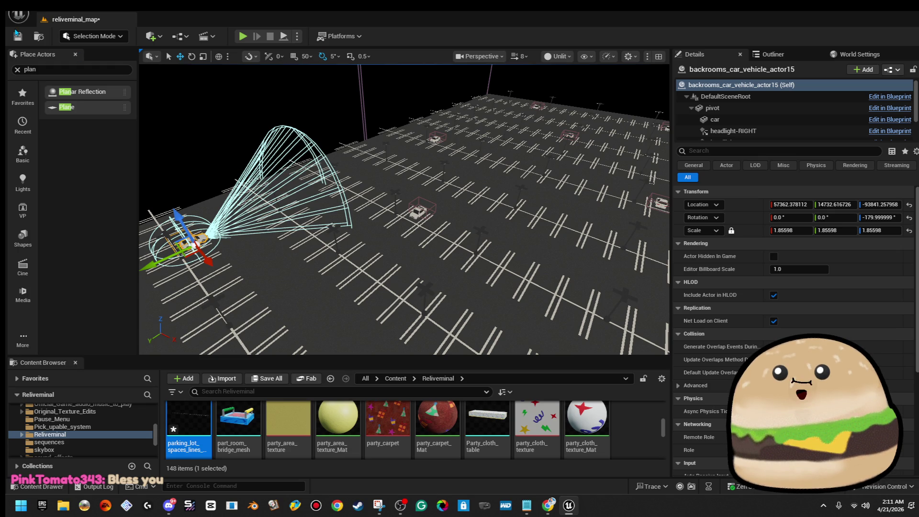
key("ctrl+s")
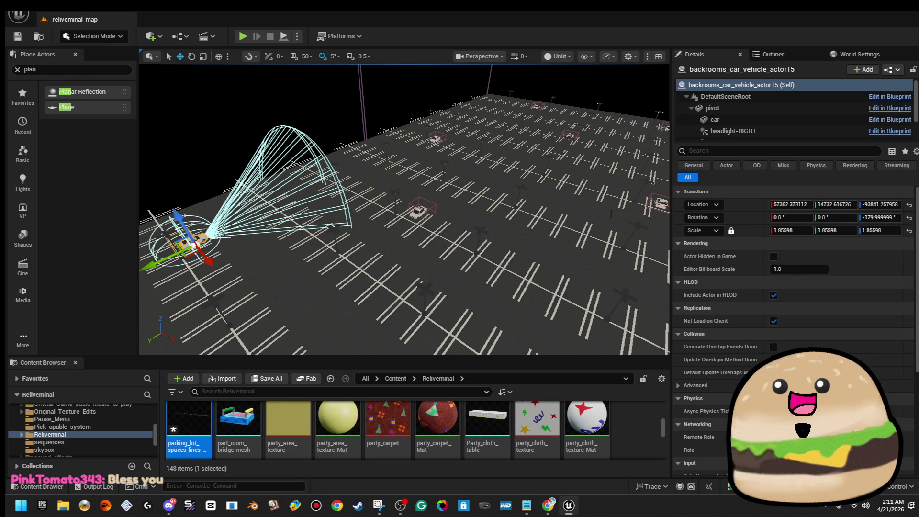
- Slide backrooms_car_vehicle_actor3 along its parking row to X 82849.03
mouse_move(405, 209)
left_mouse_down()
mouse_move(397, 201)
mouse_move(372, 212)
left_mouse_up()
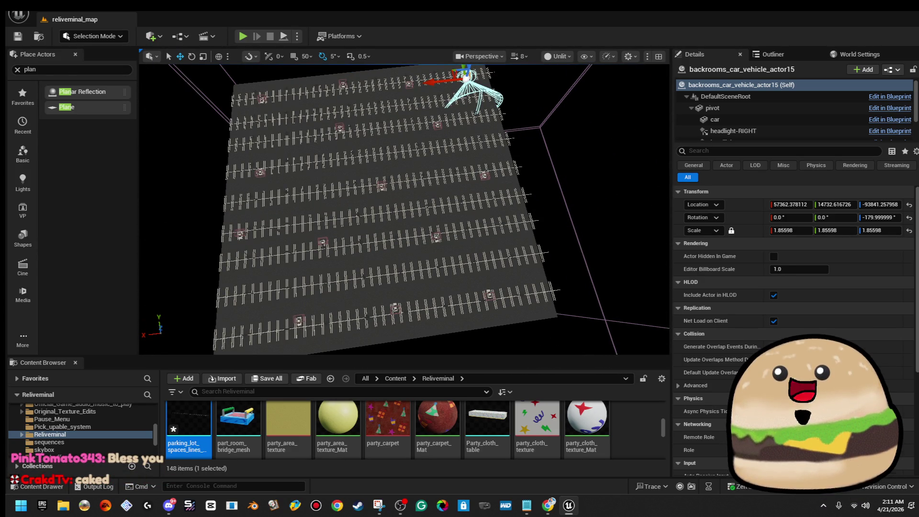
mouse_move(371, 211)
left_mouse_down()
mouse_move(355, 177)
mouse_move(251, 173)
left_mouse_up()
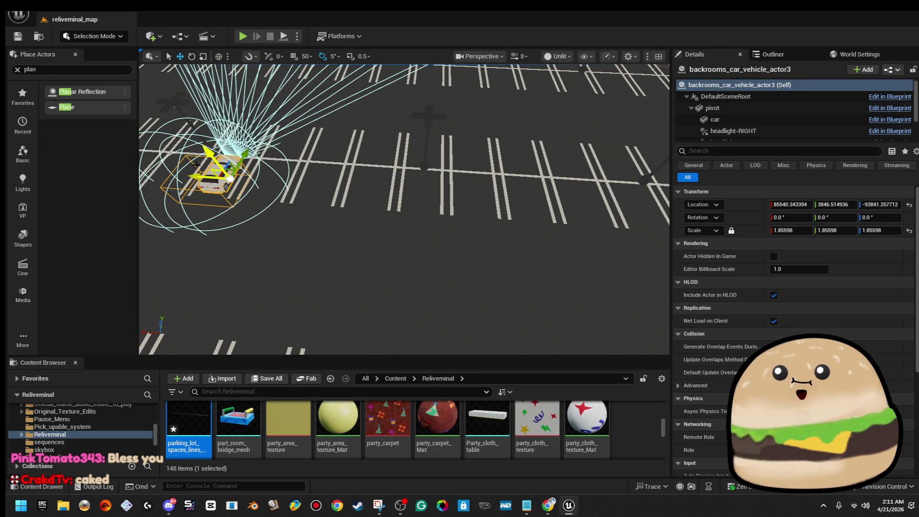
left_click_drag(192, 177, 309, 179)
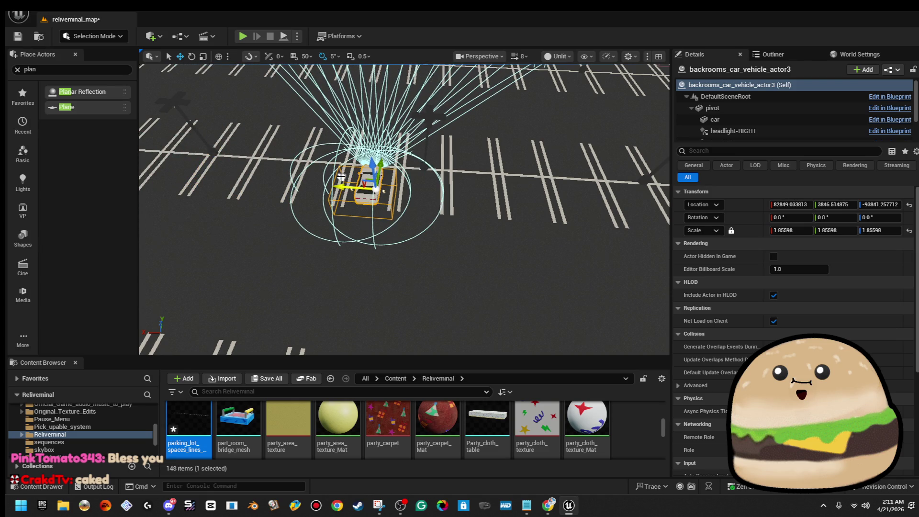
- Frame the parking-lot floor and launch a Play In Editor session with Alt+P
right_click(415, 177)
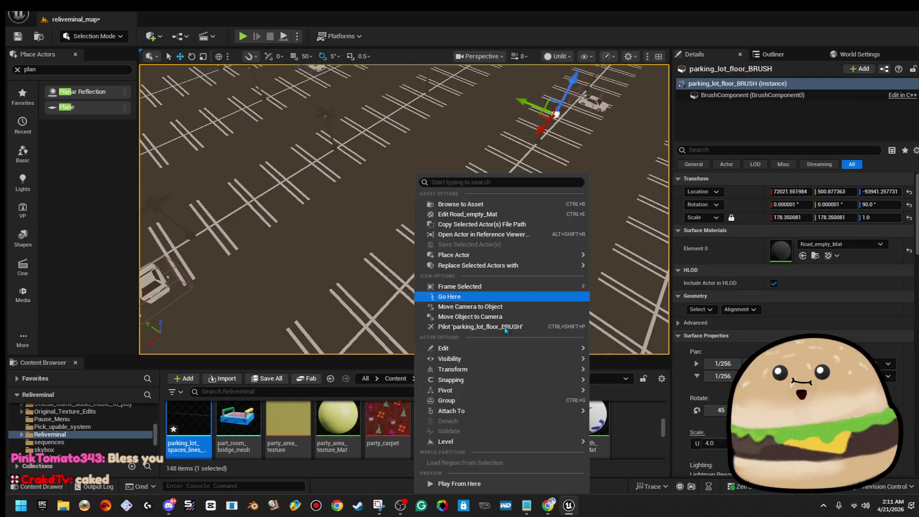
left_click(492, 484)
key("f")
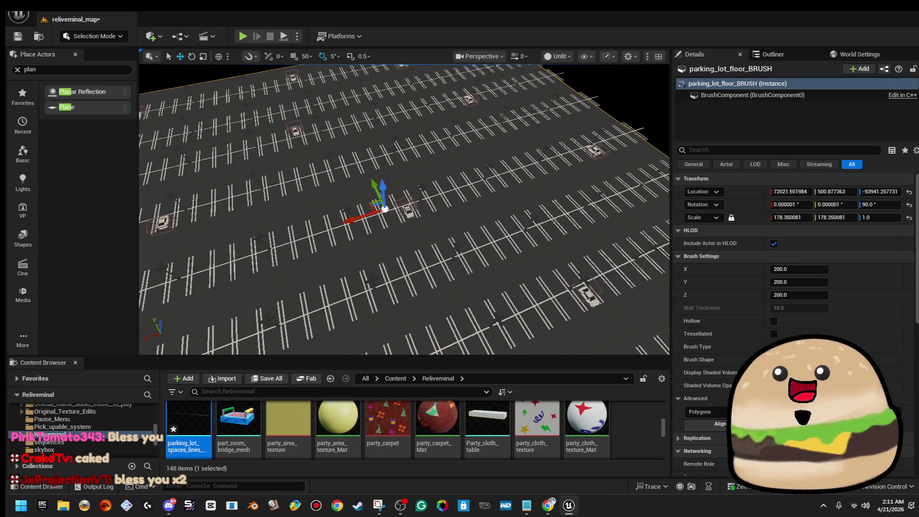
right_click(436, 178)
left_click_drag(347, 258, 403, 220)
right_click(421, 194)
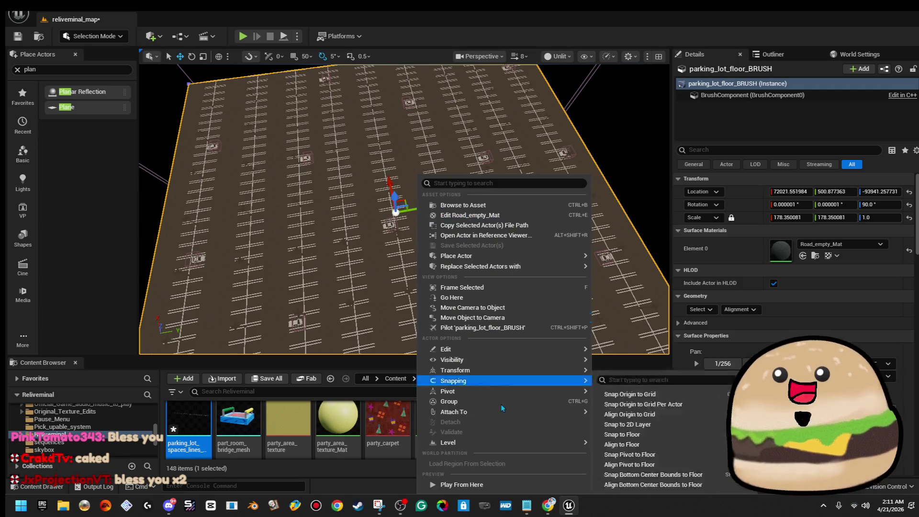
key("Escape")
key("alt+p")
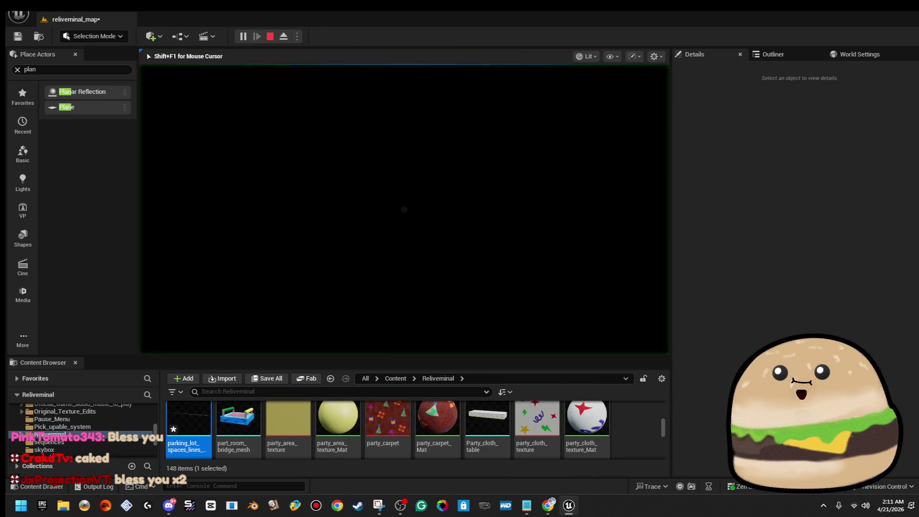
- Expand the play-test view to fill the window with F11
key("F11")
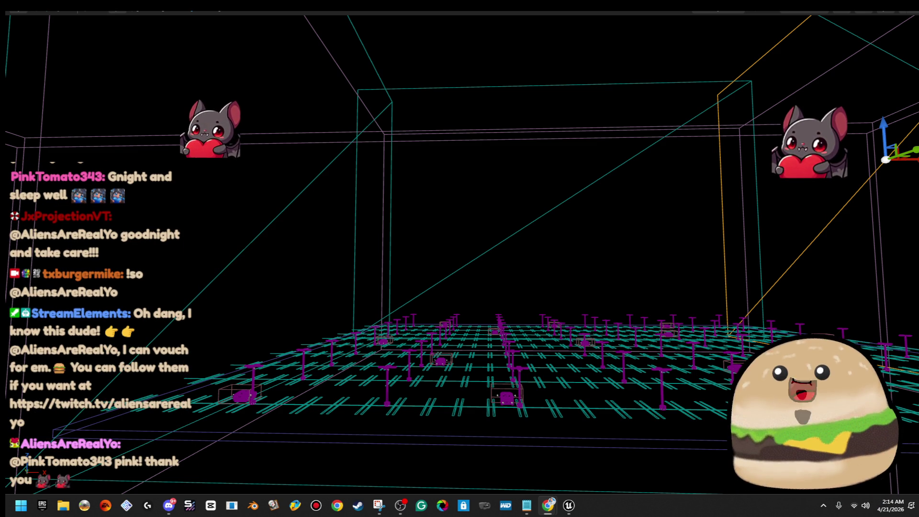
- Orbit above the parking-lot grid and switch the viewport from wireframe to Lit
left_click_drag(429, 228, 474, 219)
mouse_move(383, 337)
left_mouse_down()
mouse_move(417, 337)
mouse_move(438, 356)
mouse_move(417, 335)
left_mouse_up()
left_click_drag(830, 48, 831, 66)
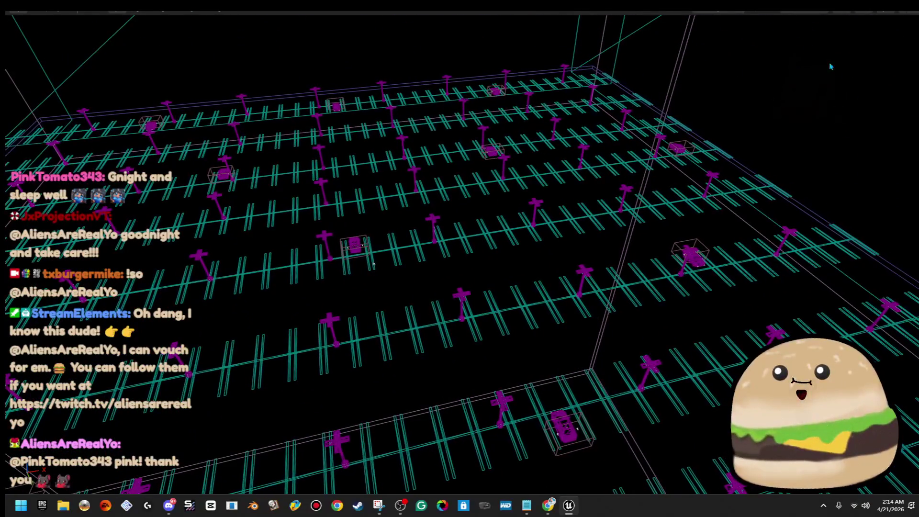
left_click(806, 13)
left_click(810, 47)
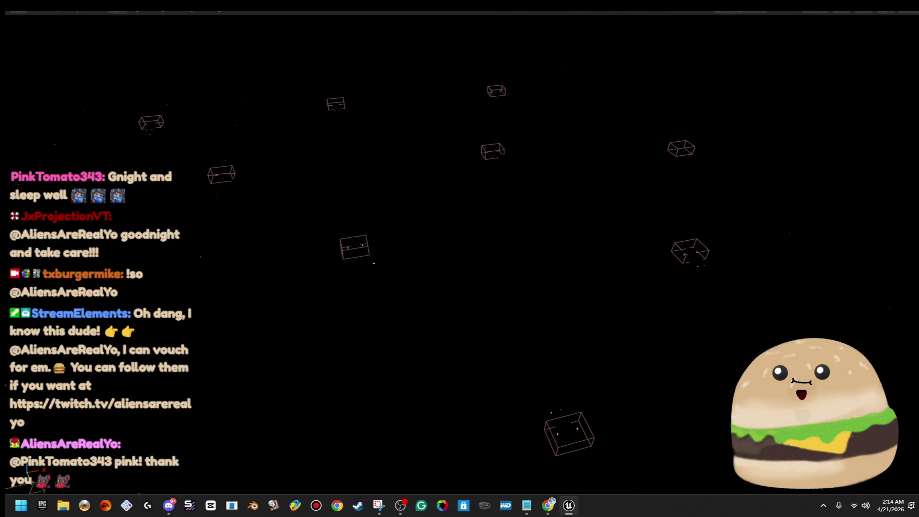
- Play the level from the floor spot, then confirm the Lit view mode afterwards
right_click(516, 239)
left_click(617, 488)
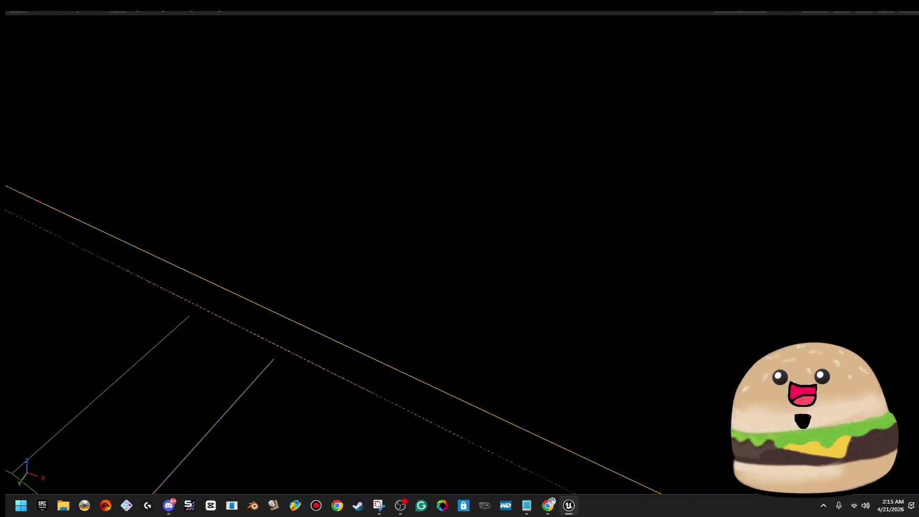
left_click(828, 12)
left_click(823, 45)
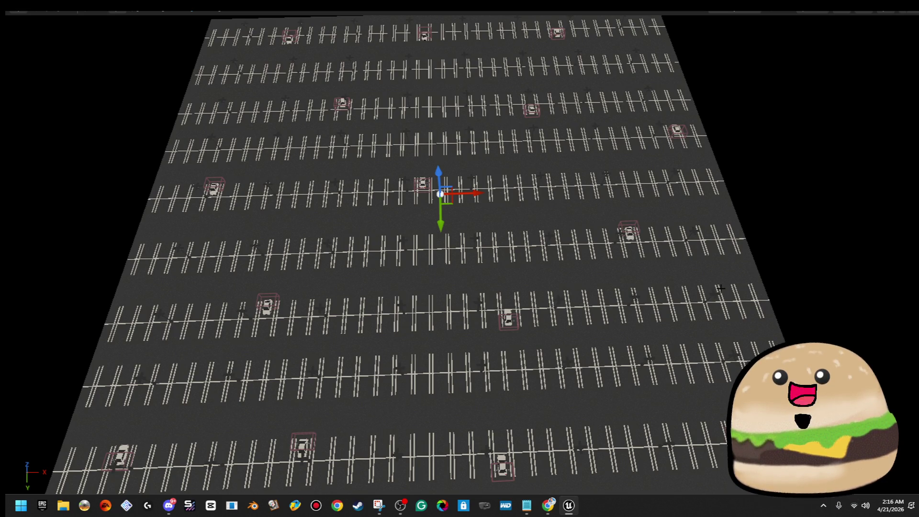
- Leave full screen, save reliveminal_map, and start Play In Editor with Alt+P
key("F11")
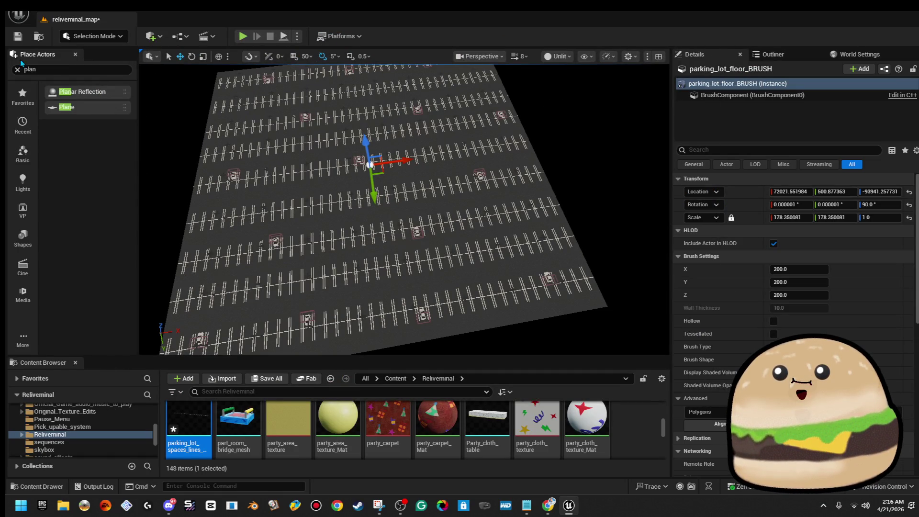
key("ctrl+s")
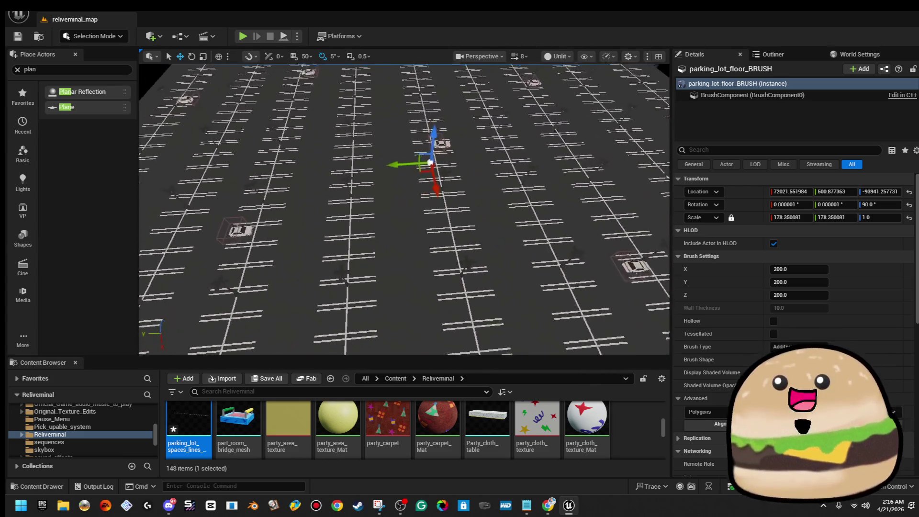
right_click(410, 220)
key("Escape")
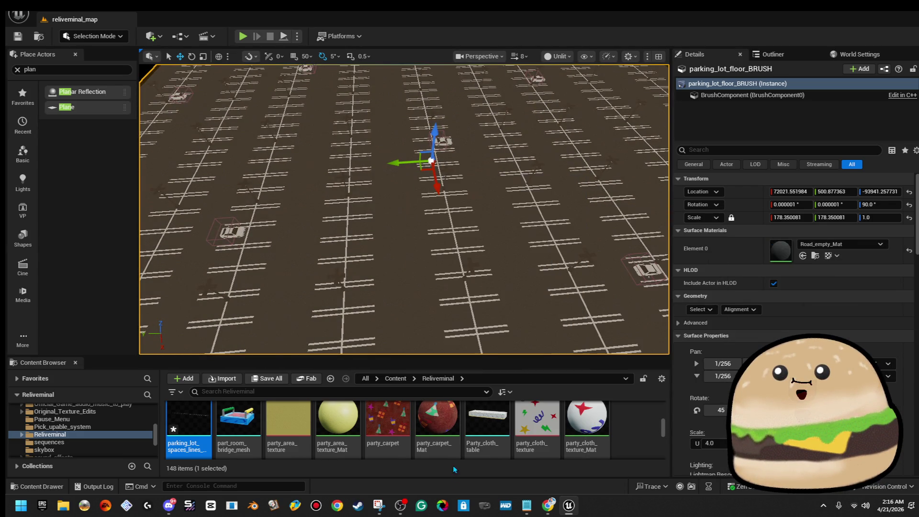
key("alt+p")
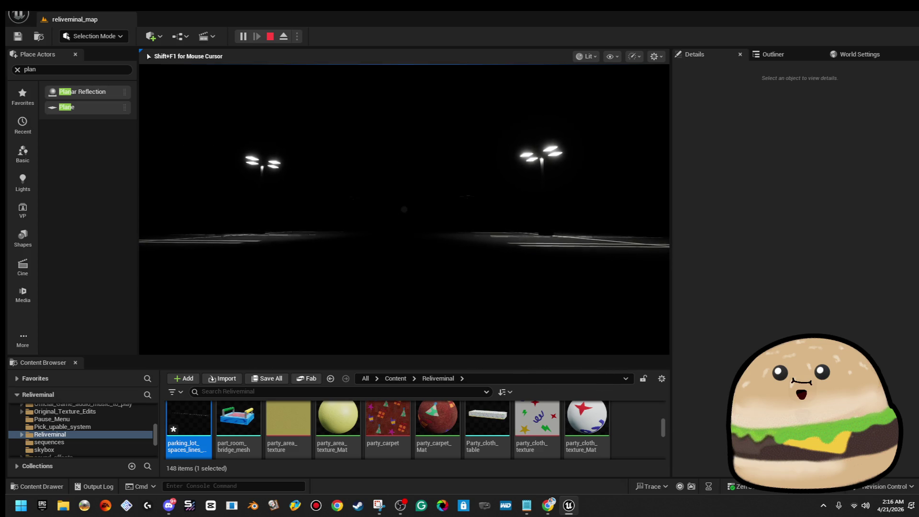
- Go full screen and capture a screenshot of the lamp-lit night parking lot
key("F11")
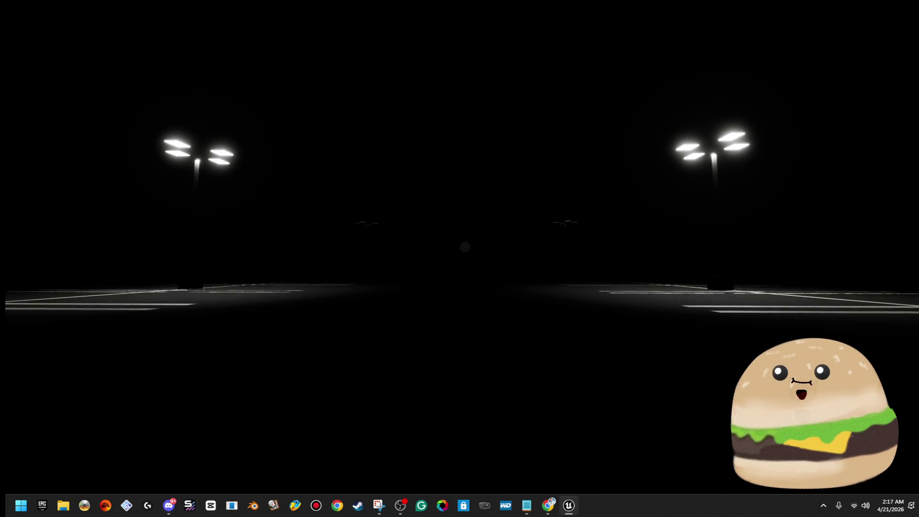
key("alt+Tab")
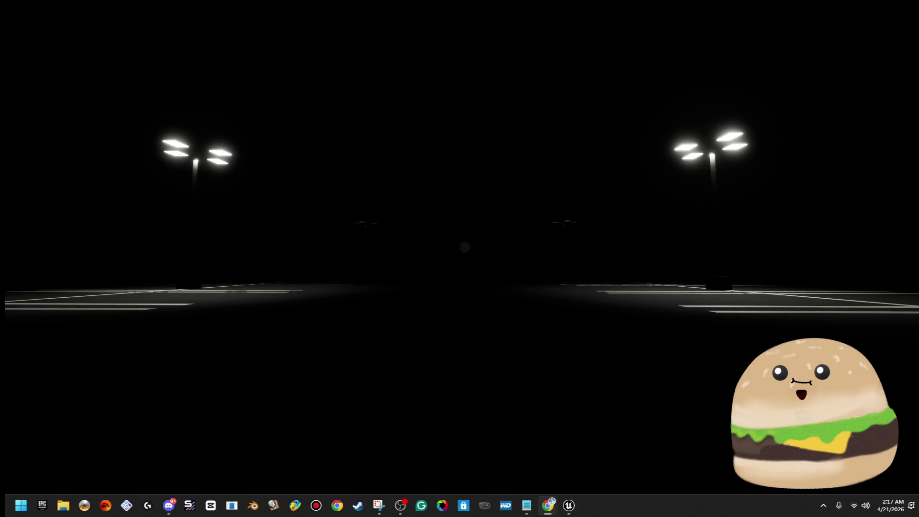
right_click(693, 512)
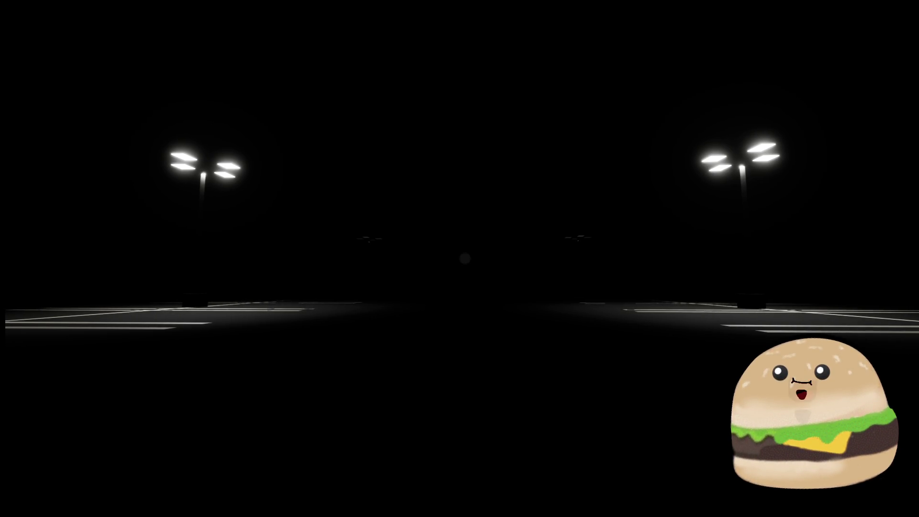
key("super+shift+s")
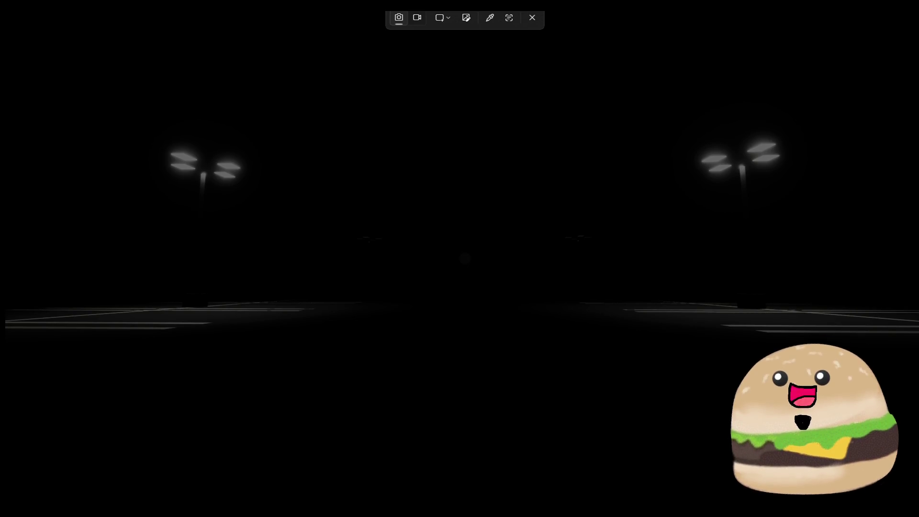
key("Escape")
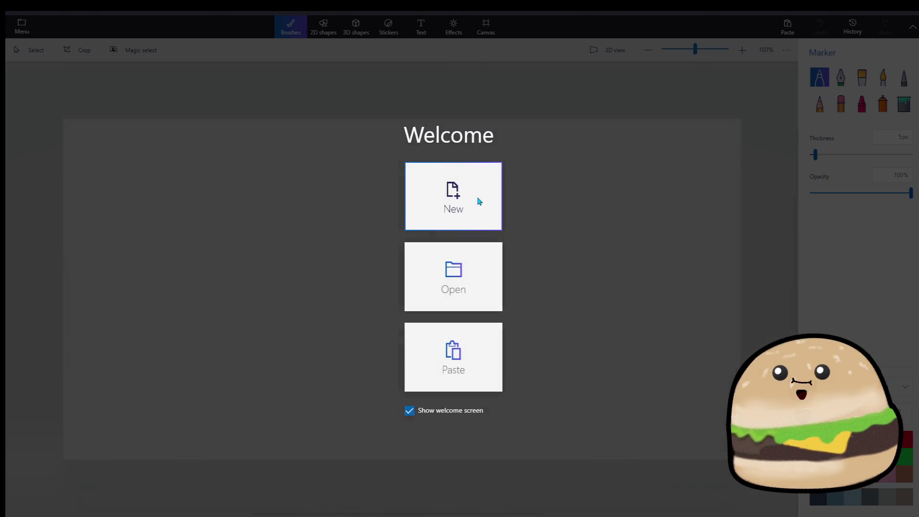
- Paste the parking-lot screenshot onto a new Paint 3D canvas as a 3D object, moved up-right
left_click(478, 196)
key("ctrl+v")
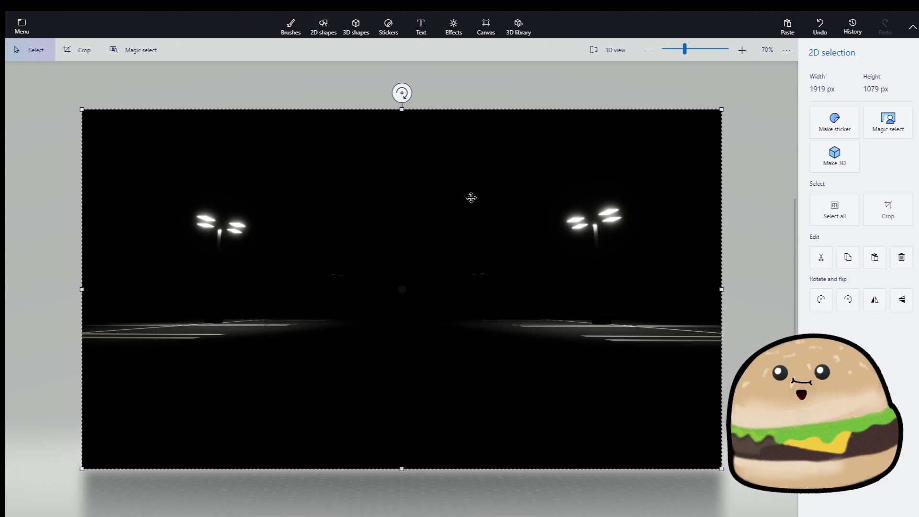
left_click(834, 156)
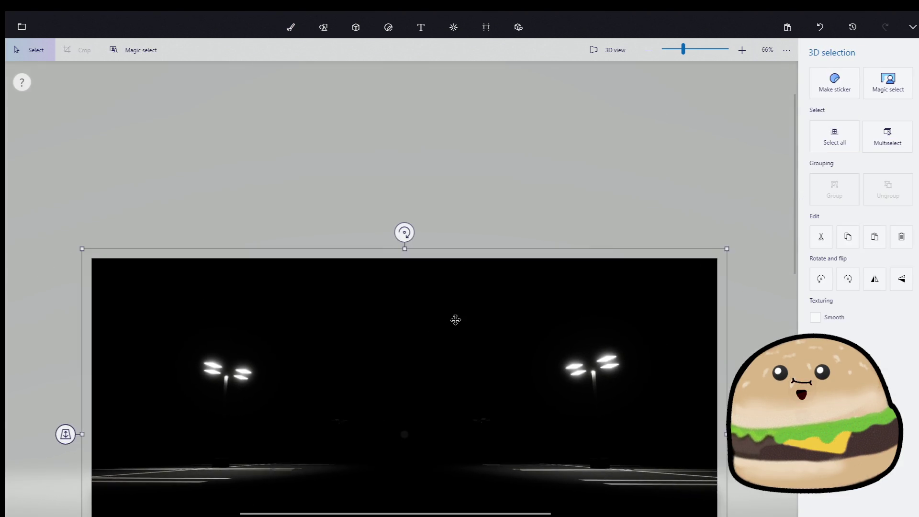
scroll(462, 312, "down", 2)
left_click_drag(462, 312, 665, 129)
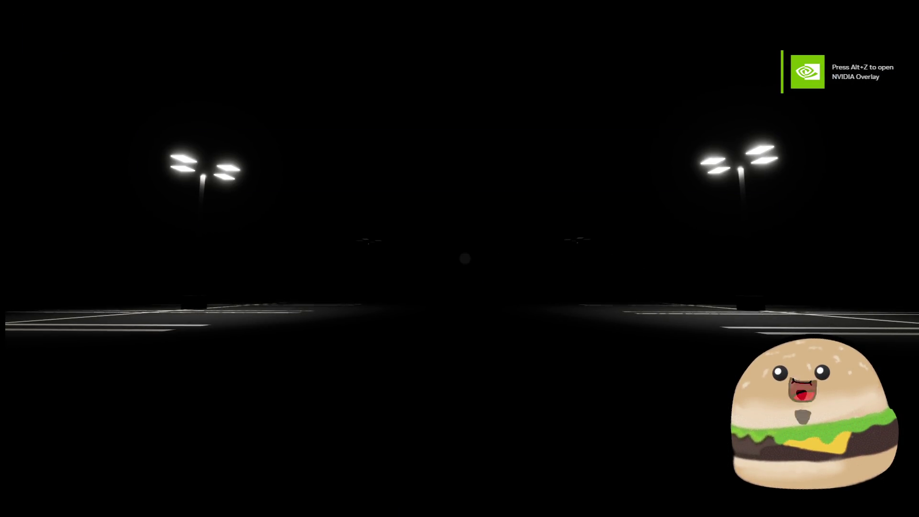
key("F11")
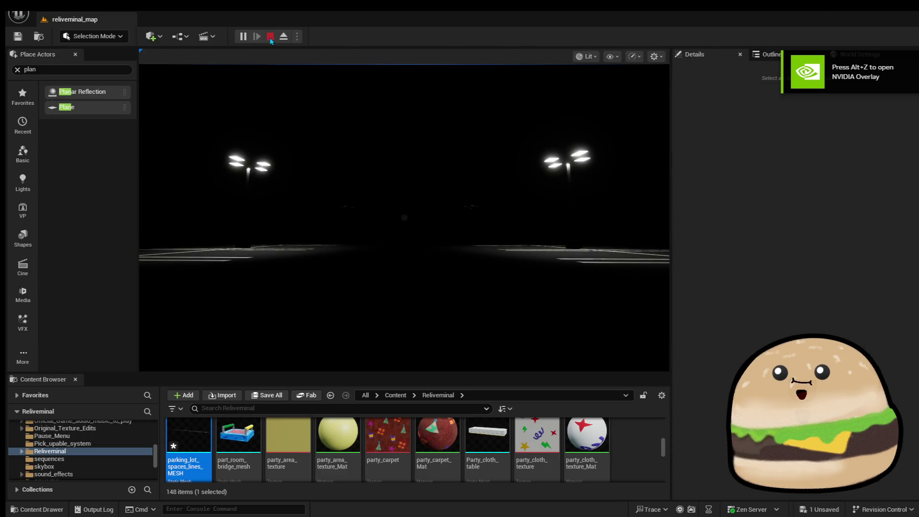
- Stop the play-test and fly the camera to the grassy hill with houses and bouncy castle
left_click(270, 37)
mouse_move(544, 271)
left_mouse_down()
mouse_move(544, 259)
mouse_move(526, 249)
mouse_move(488, 263)
mouse_move(611, 88)
left_mouse_up()
left_click(552, 56)
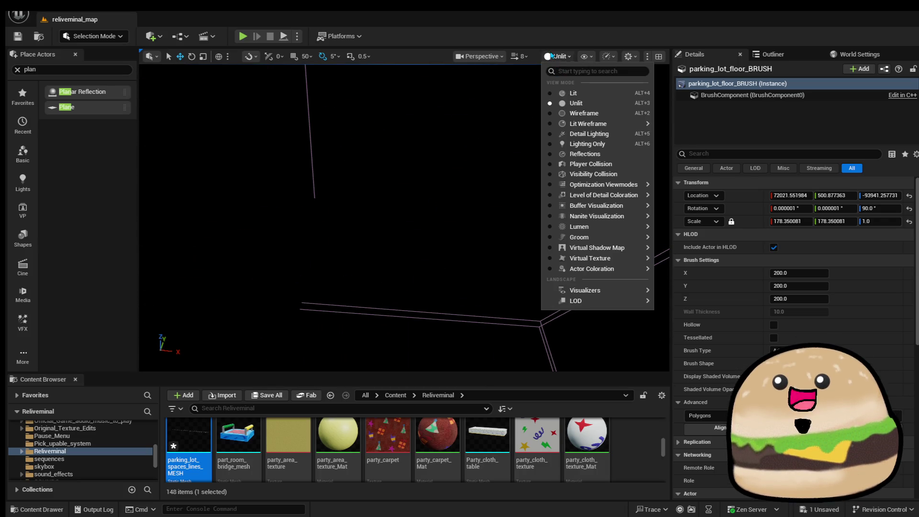
mouse_move(511, 172)
left_mouse_down()
mouse_move(184, 294)
mouse_move(461, 270)
left_mouse_up()
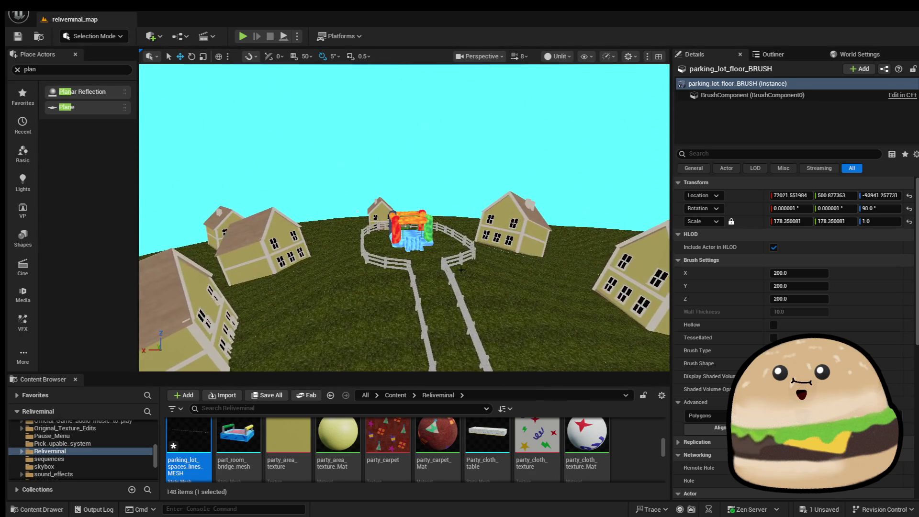
right_click(431, 196)
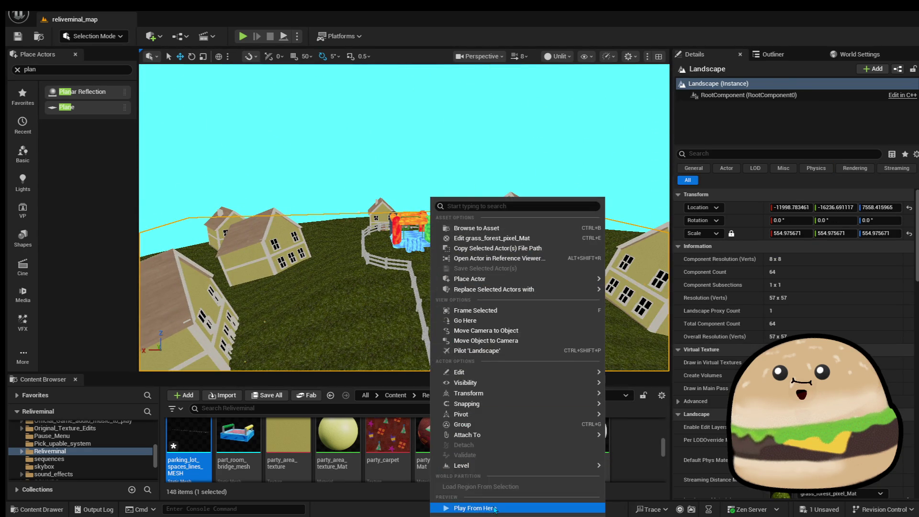
- Play full screen from the grass spot and walk up the slide into the bouncy castle
left_click(455, 504)
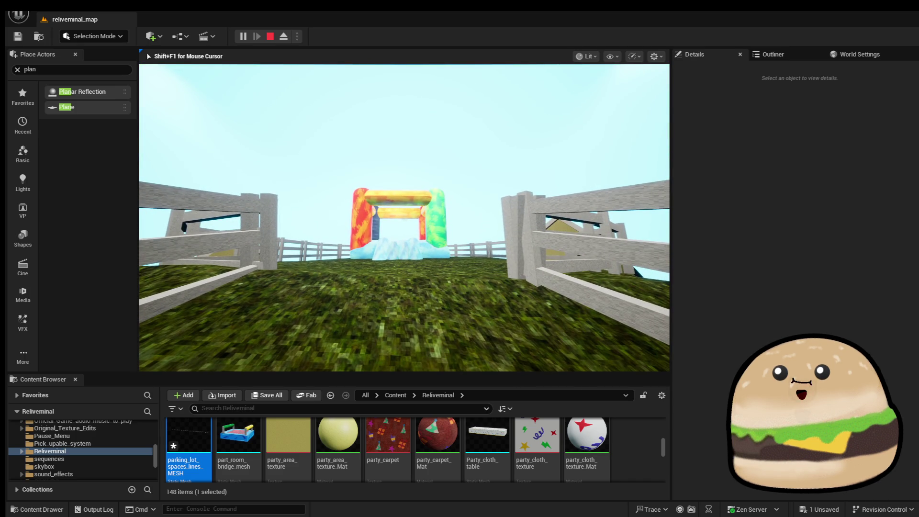
key("F11")
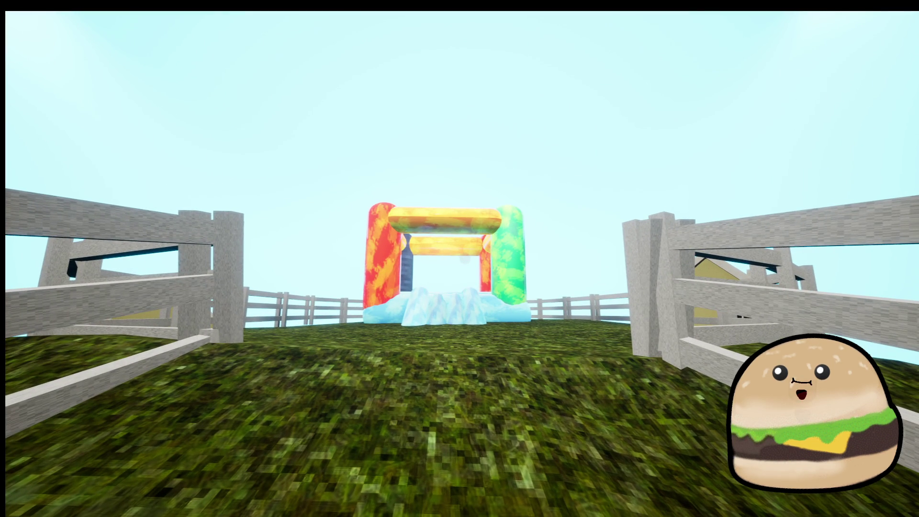
key("a")
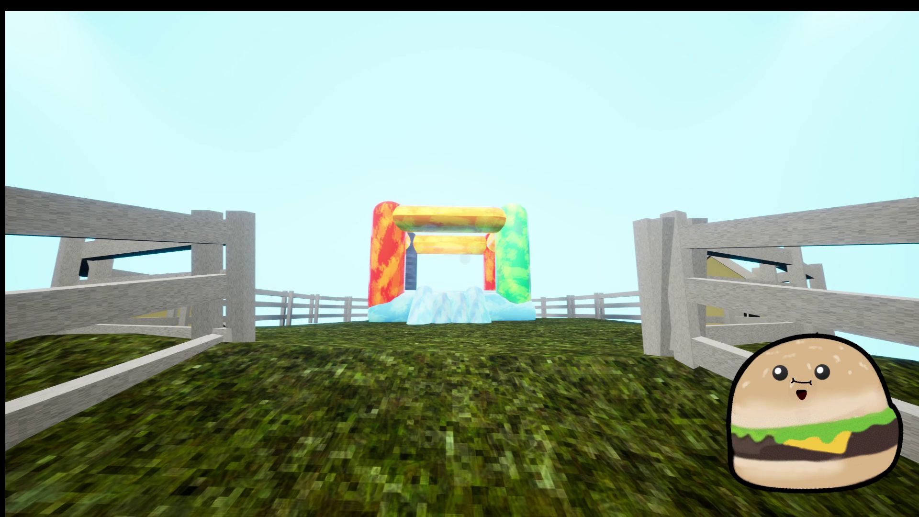
key("s")
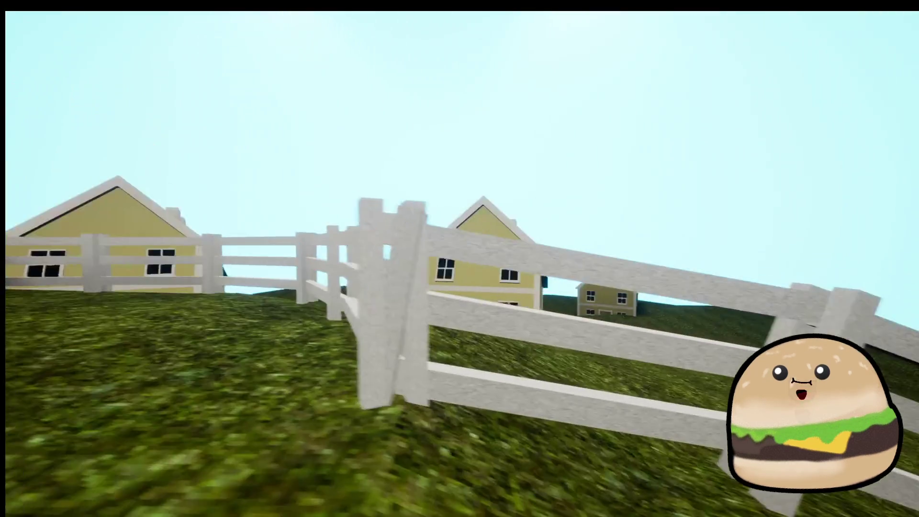
key("w")
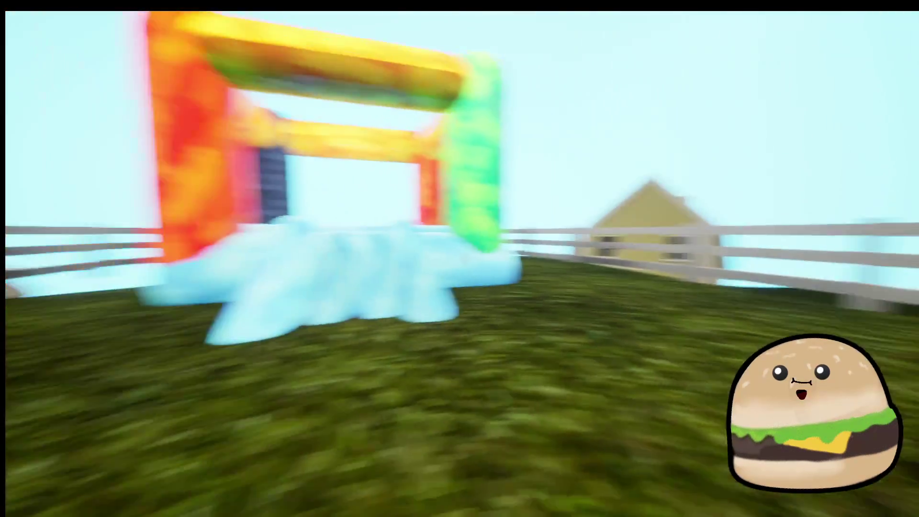
key("w")
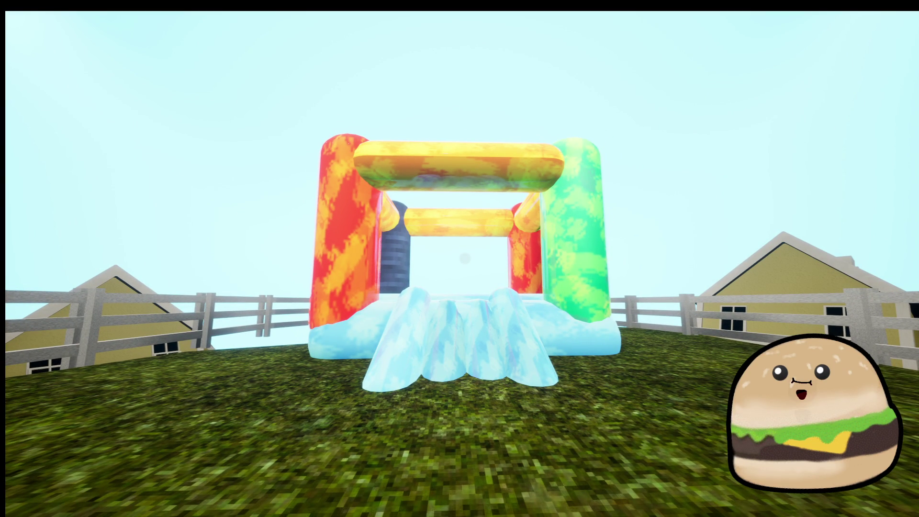
- Capture a full-screen 1919×1079 screenshot of the bounce-house scene
key("super+shift+s")
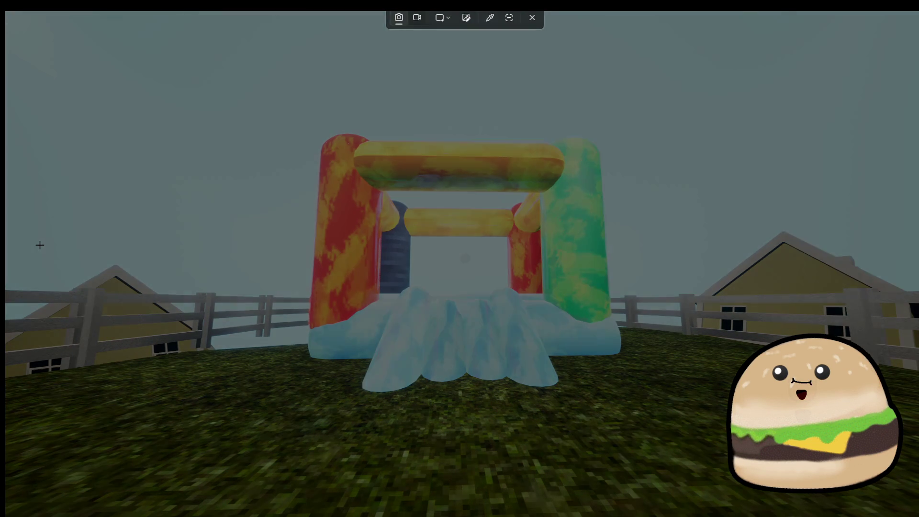
mouse_move(4, 11)
left_mouse_down()
mouse_move(725, 516)
mouse_move(918, 516)
left_mouse_up()
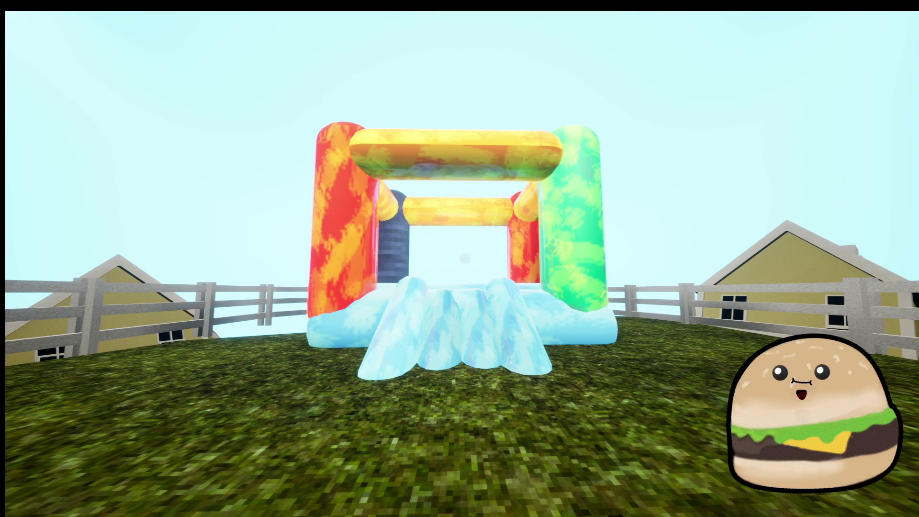
key("super+shift+s")
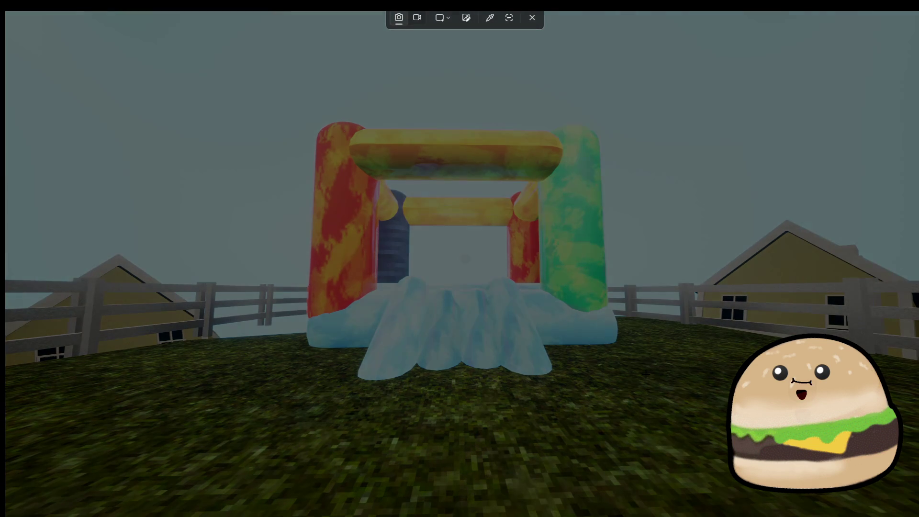
key("Escape")
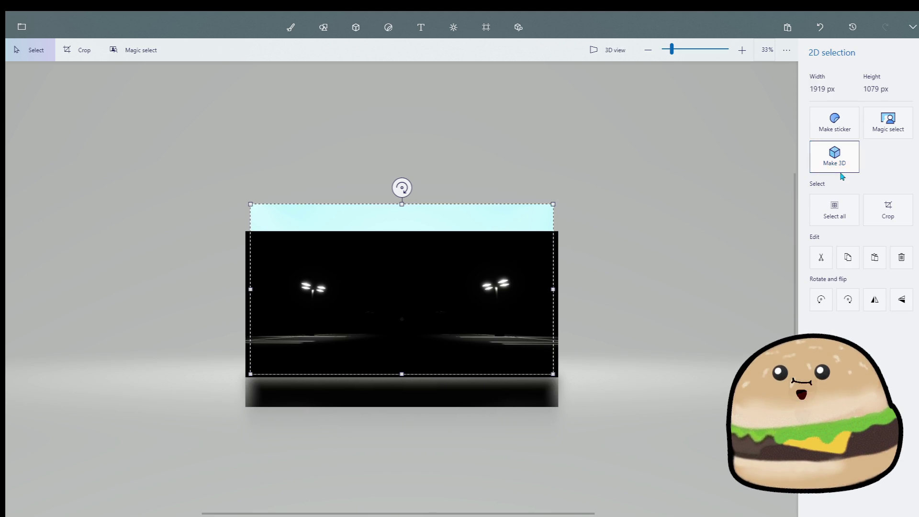
- Make the bounce-house screenshot 3D at lower left and move the dark image to upper right
left_click(841, 174)
left_click_drag(464, 273, 199, 380)
mouse_move(479, 237)
left_mouse_down()
mouse_move(671, 158)
mouse_move(654, 177)
left_mouse_up()
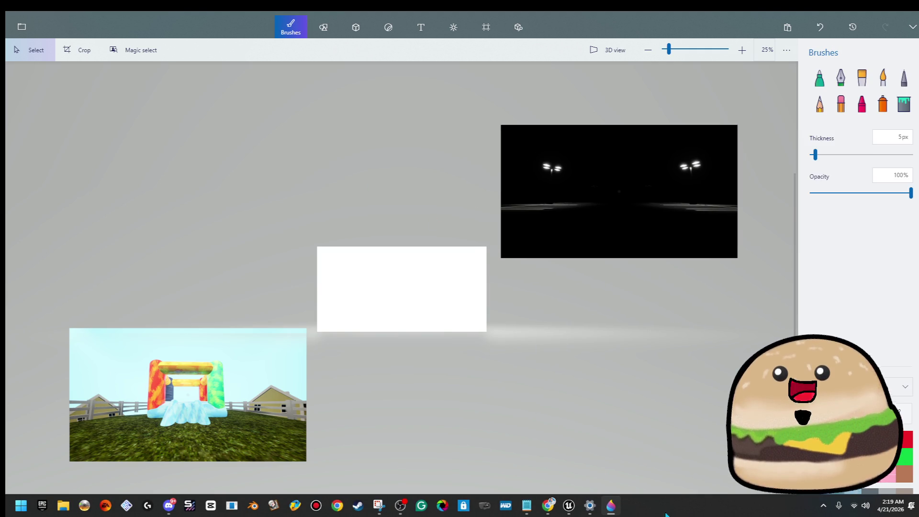
mouse_move(590, 508)
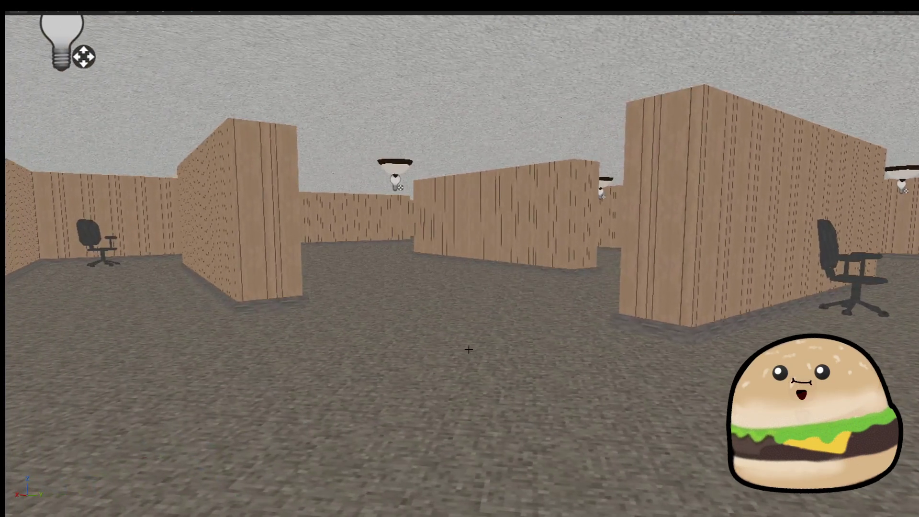
- Play-test the office corridor from the floor actor and snip a screenshot of the lit hallway
right_click(467, 349)
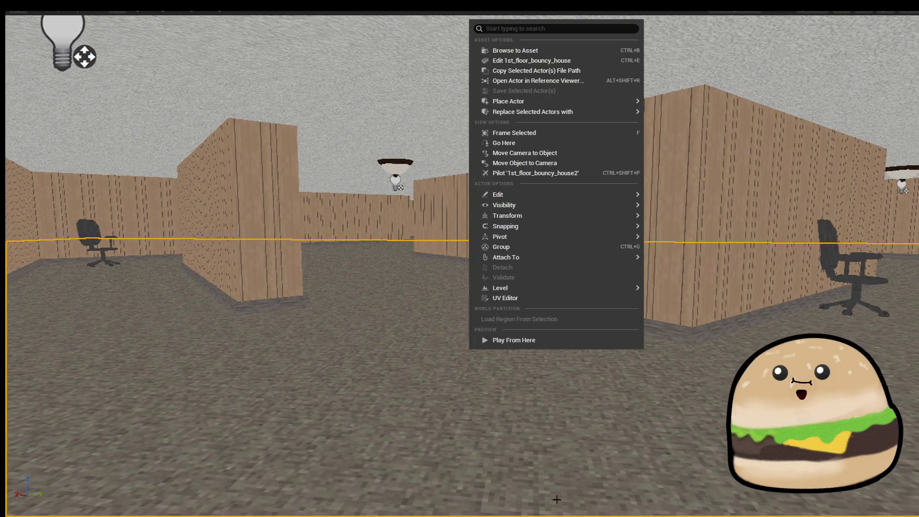
left_click(544, 340)
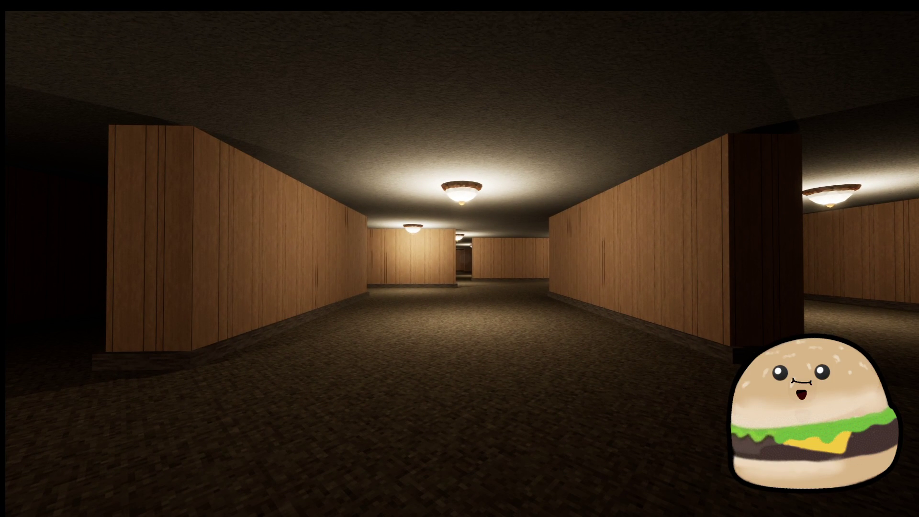
key("super+shift+s")
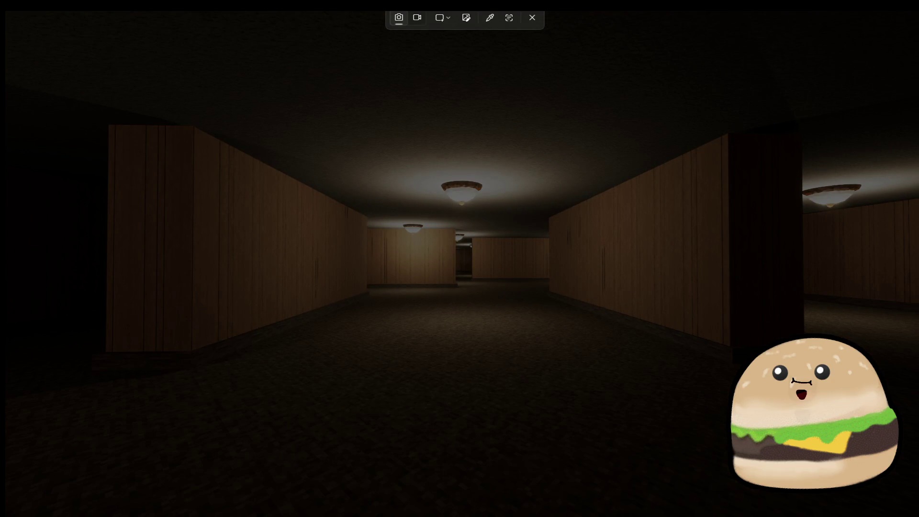
key("Escape")
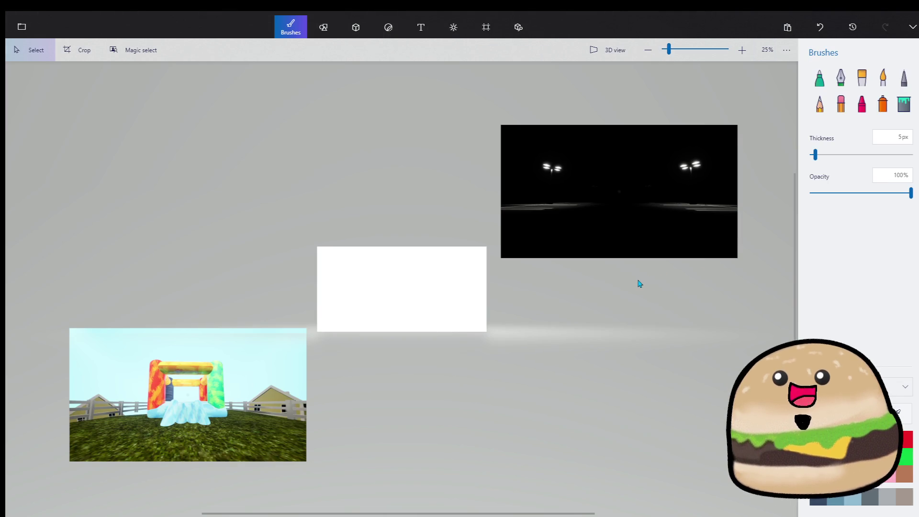
- Convert the pasted corridor screenshot into a 3D object with Make 3D
left_click(834, 162)
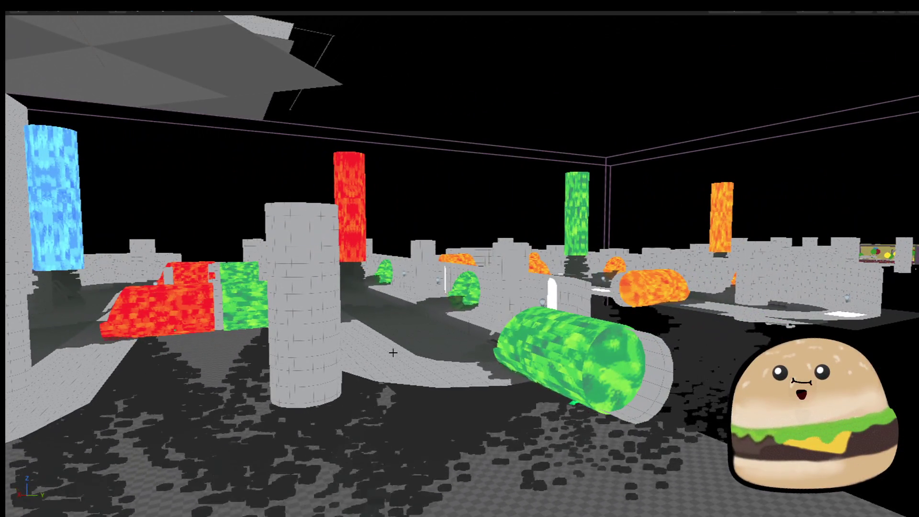
- Play from pool_mesh_Ending_back_hall, snip the glowing lab chamber, and return to Paint 3D
right_click(392, 353)
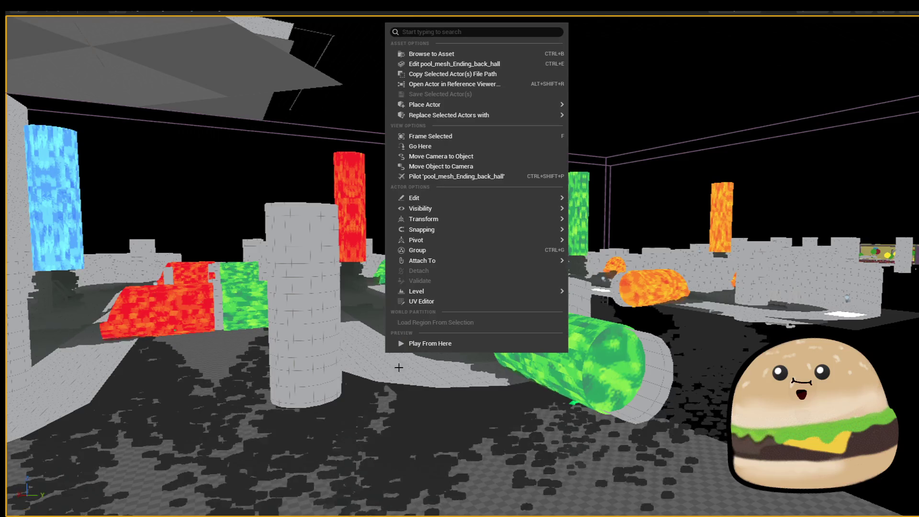
left_click(460, 343)
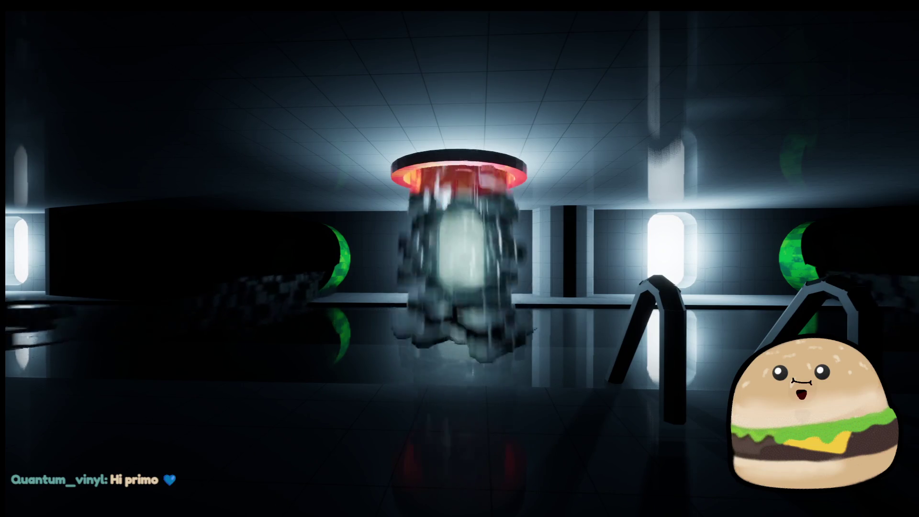
key("super+shift+s")
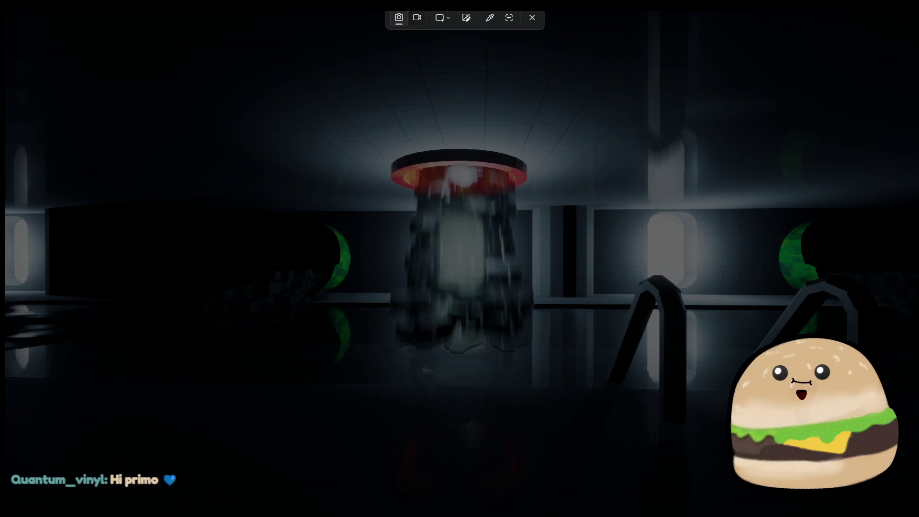
key("Escape")
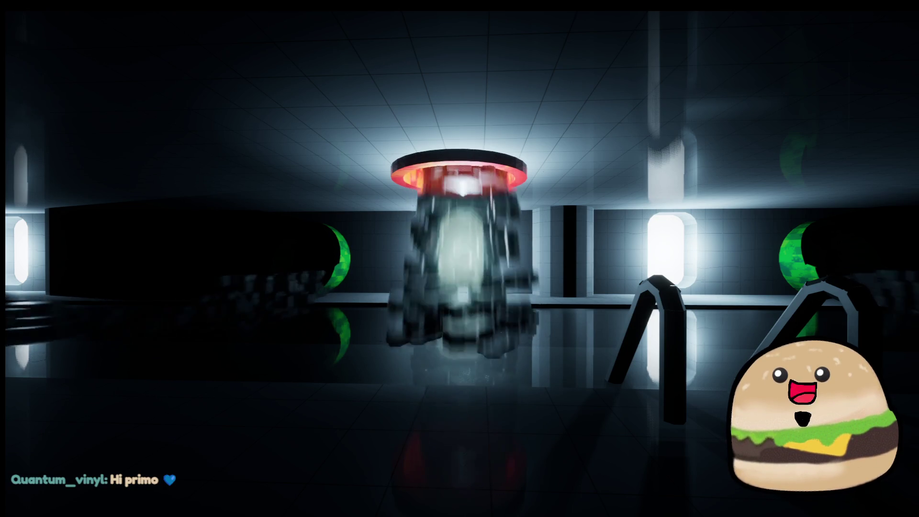
key("alt+Tab")
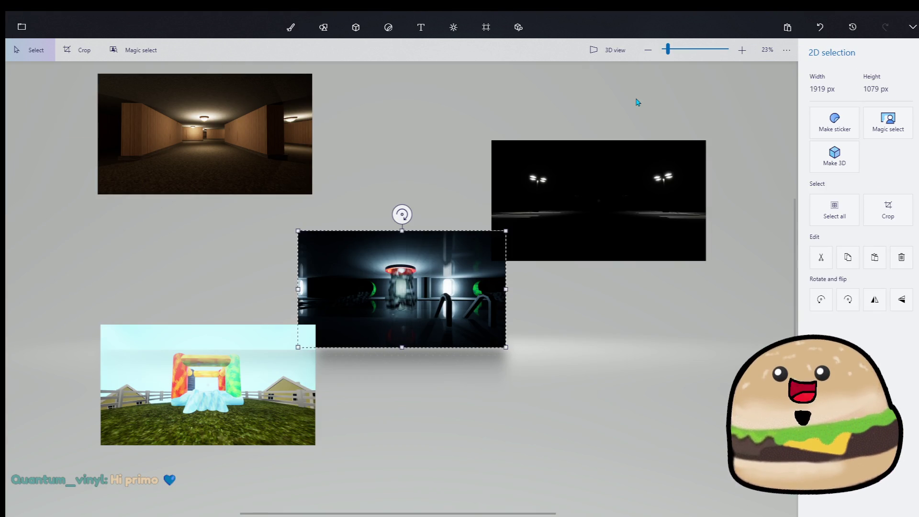
- Make the lab screenshot 3D, move it to the collage's top right, then bring up the Twitch window
left_click(821, 158)
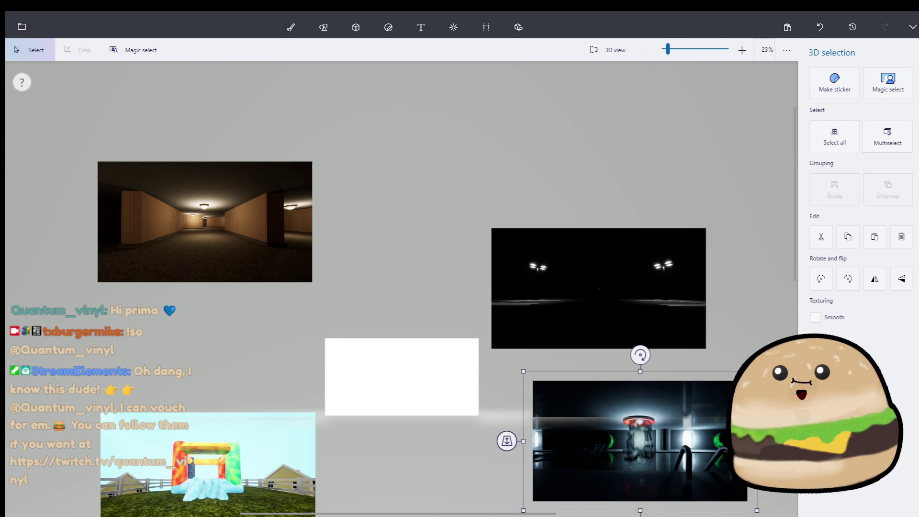
mouse_move(711, 410)
left_mouse_down()
mouse_move(615, 136)
mouse_move(650, 125)
left_mouse_up()
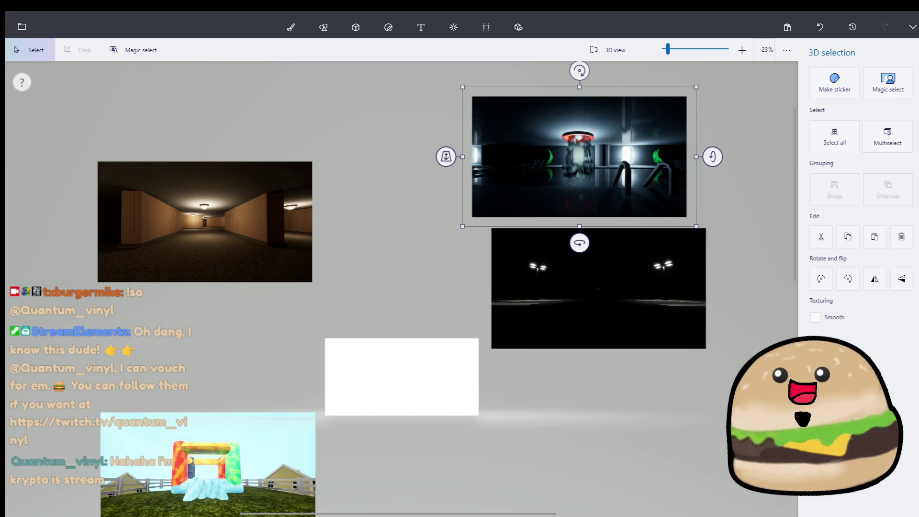
key("alt+Tab")
mouse_move(474, 115)
left_mouse_down()
mouse_move(479, 84)
mouse_move(464, 117)
mouse_move(487, 83)
left_mouse_up()
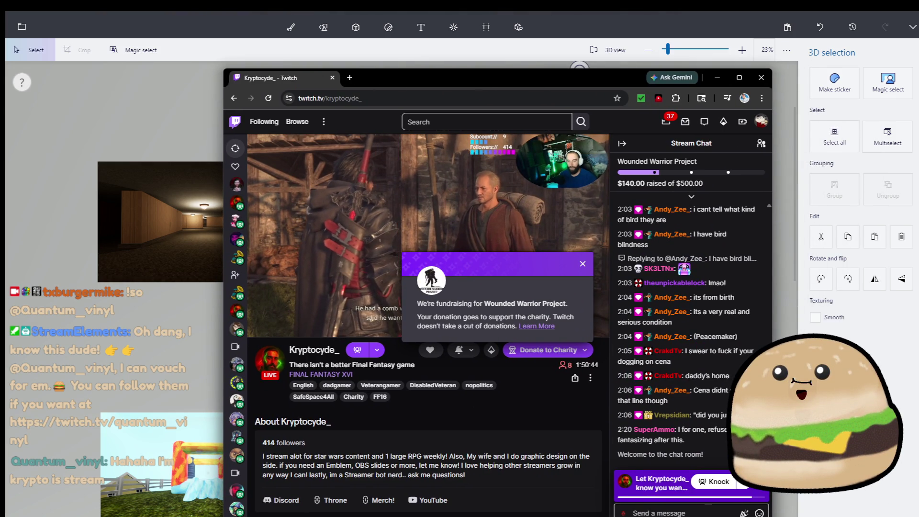
- Post heart emotes and 'im watching on the side brother' in the Twitch chat
left_click(759, 512)
type("hea")
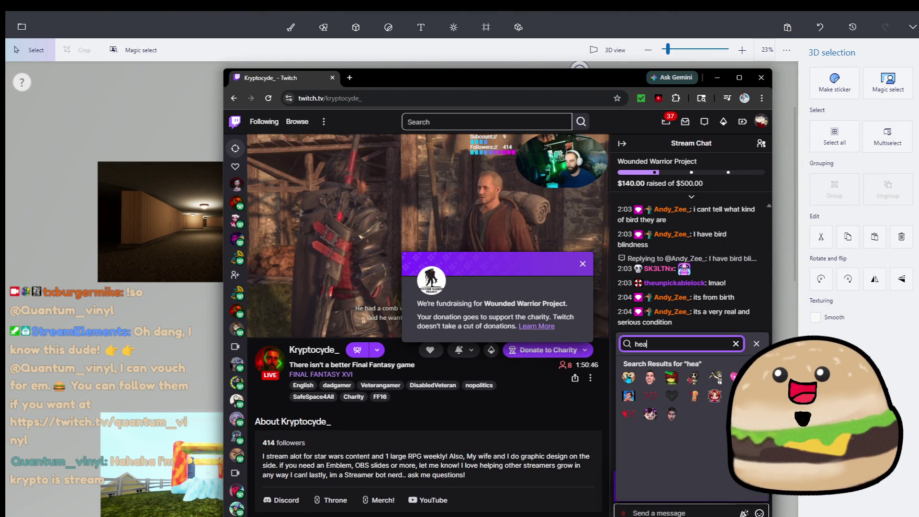
double_click(625, 379)
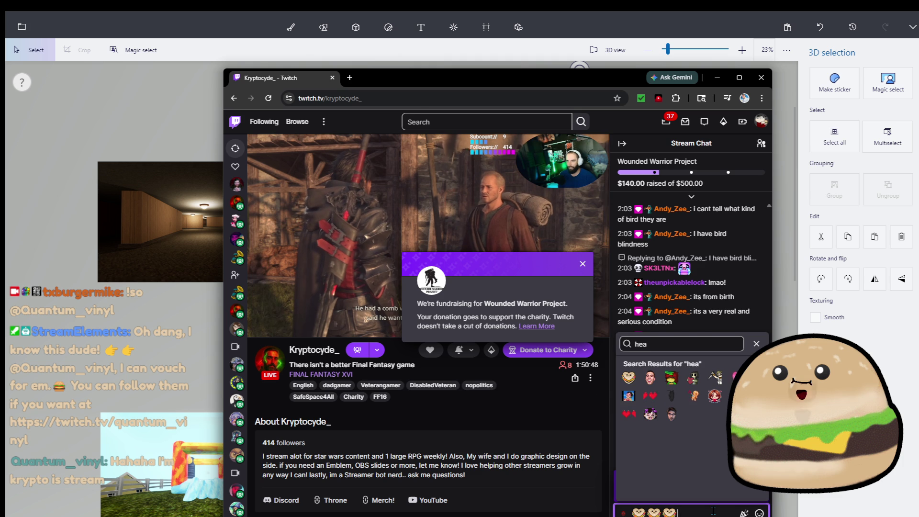
key("Return")
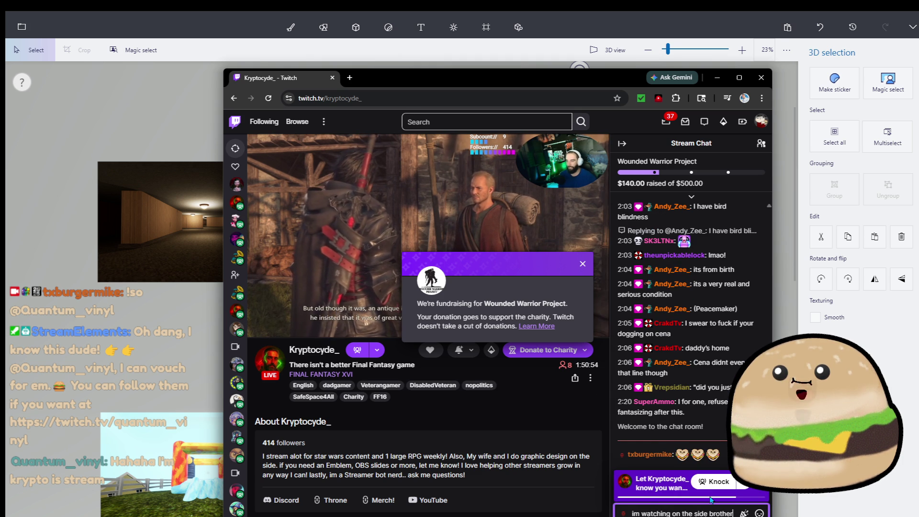
key("Return")
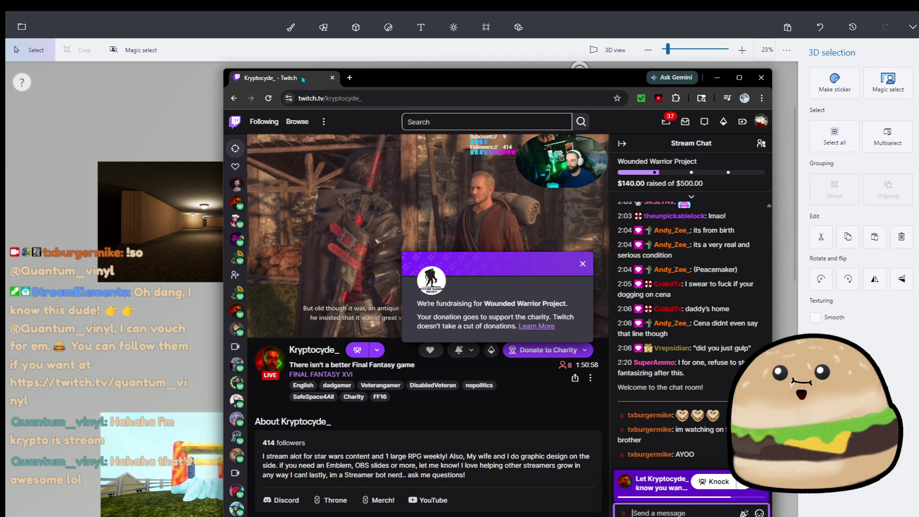
key("alt+Tab")
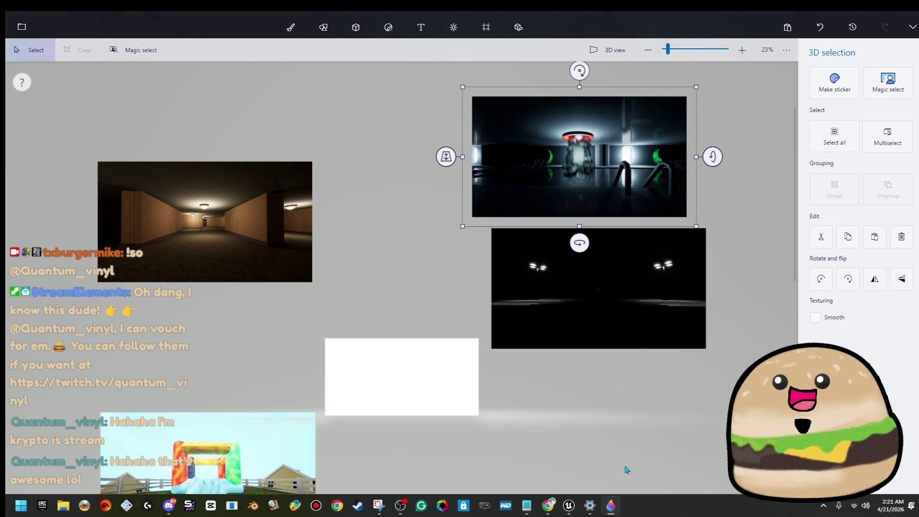
- Bring the Unreal Engine editor showing the ball-pit level back to the front
left_click(579, 514)
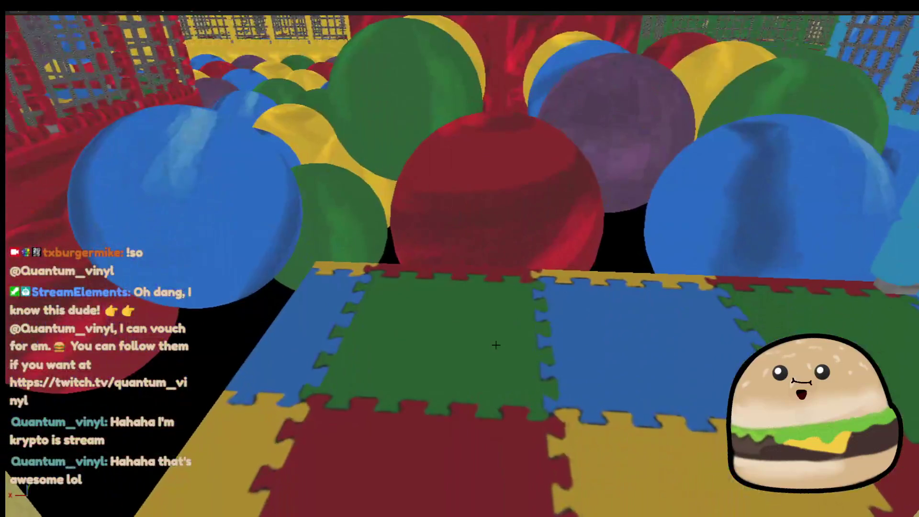
- Start a play-test from the ball pit and move between the blue and red cages
right_click(525, 387)
left_click(562, 336)
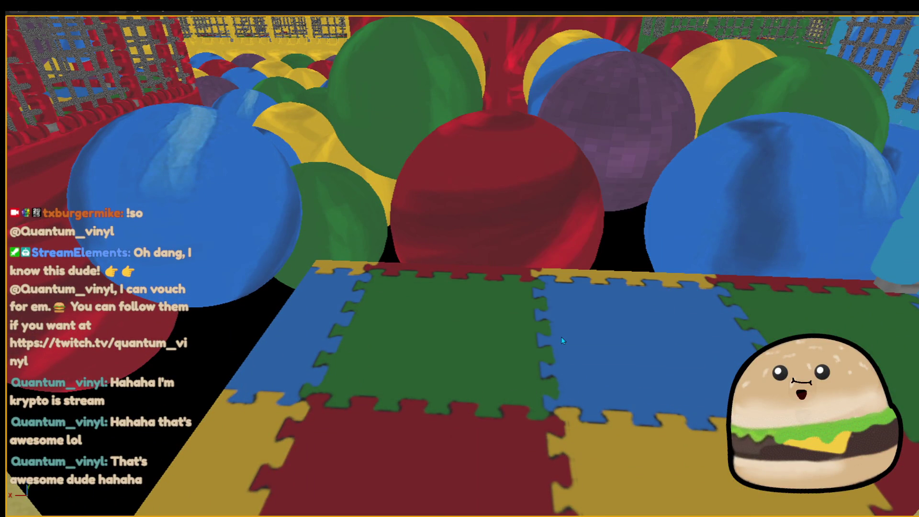
key("s")
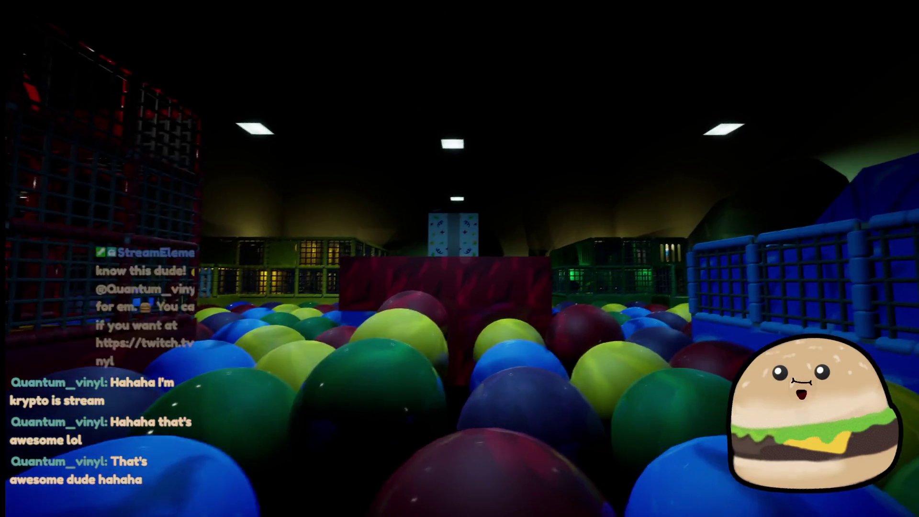
key("d")
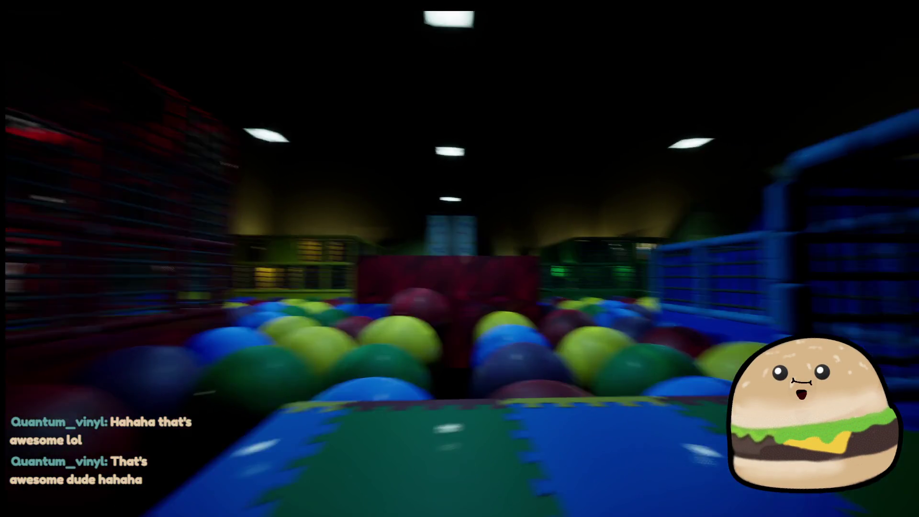
key("a")
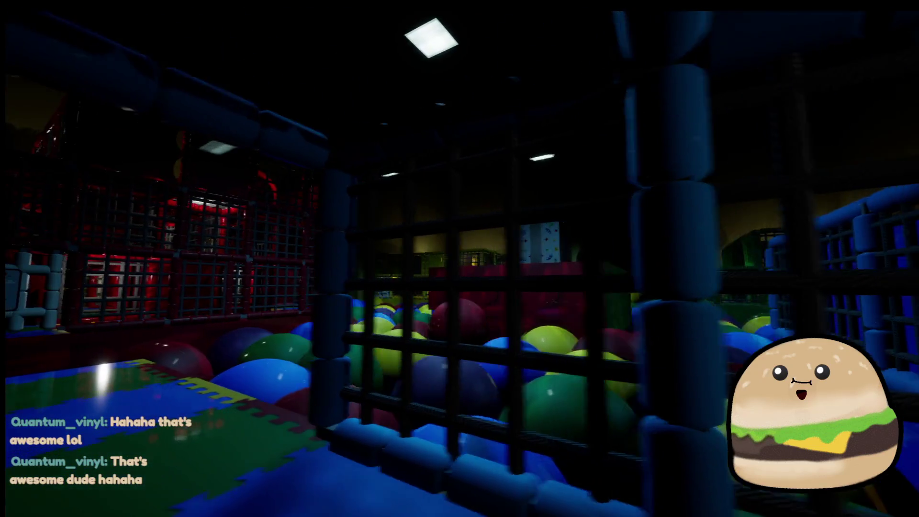
key("d")
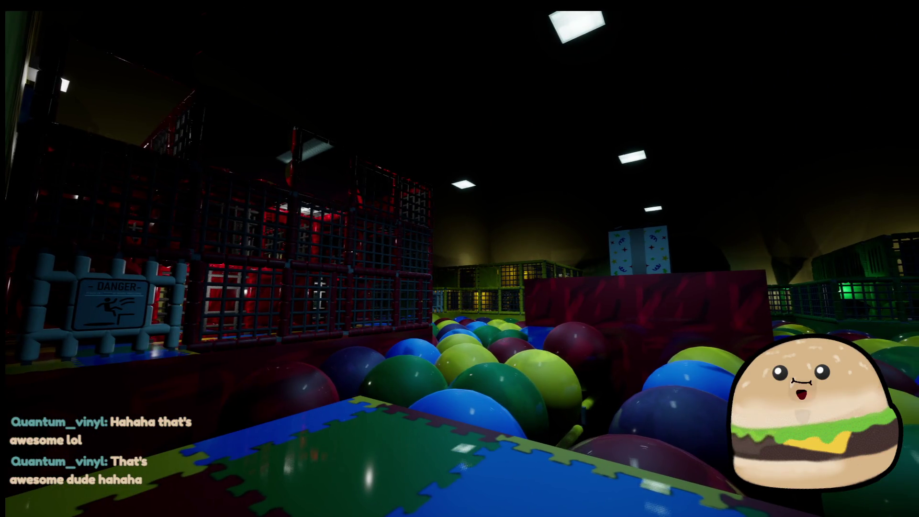
key("a")
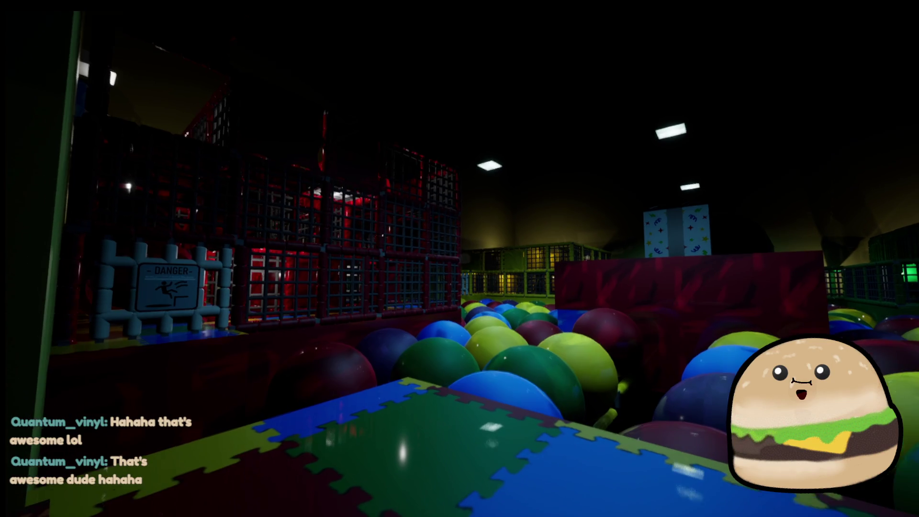
- Walk through the blue padded corridors onto the block overlooking the gift-box platform
key("d")
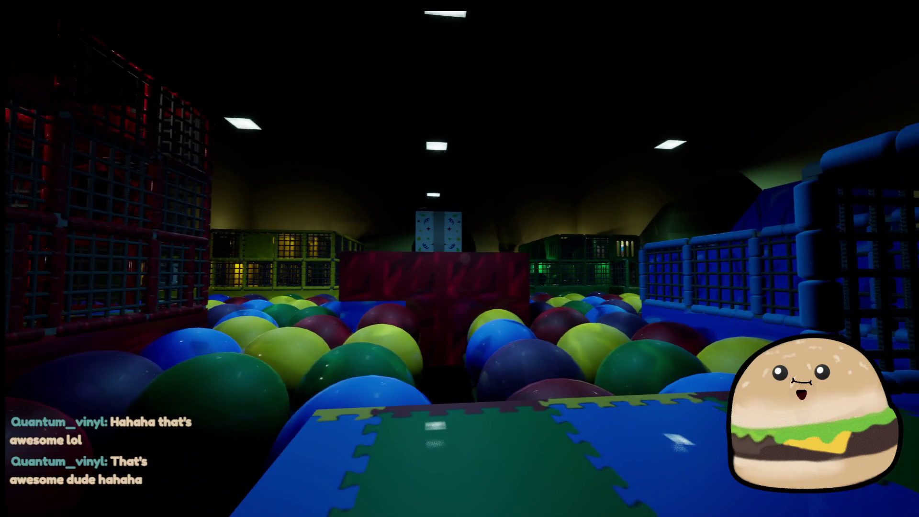
key("a")
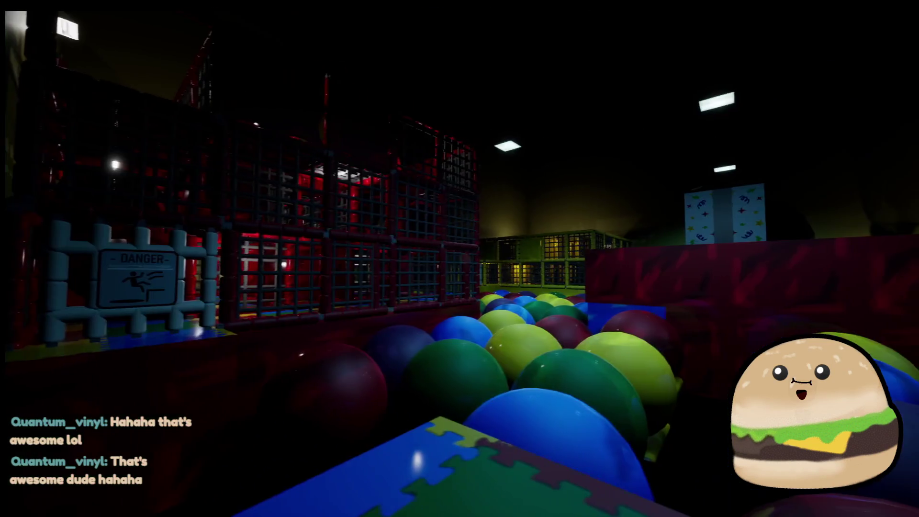
key("d")
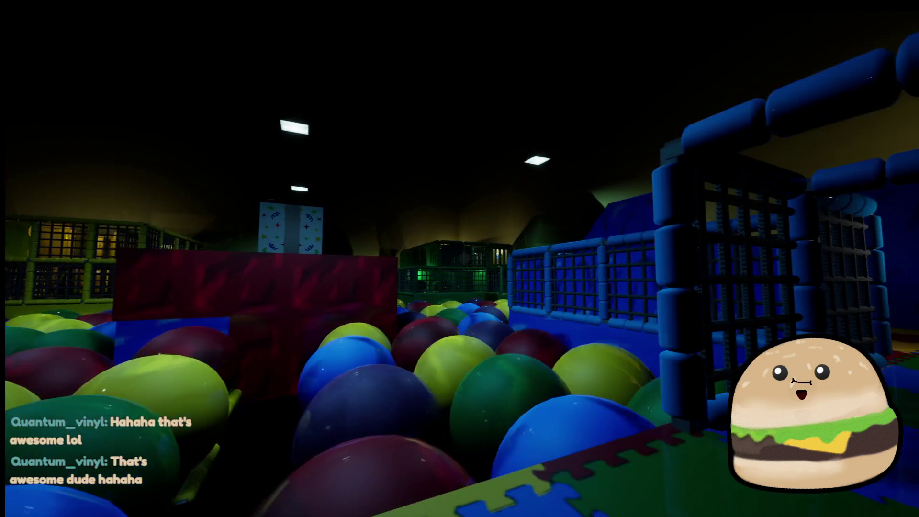
key("w")
key("w")
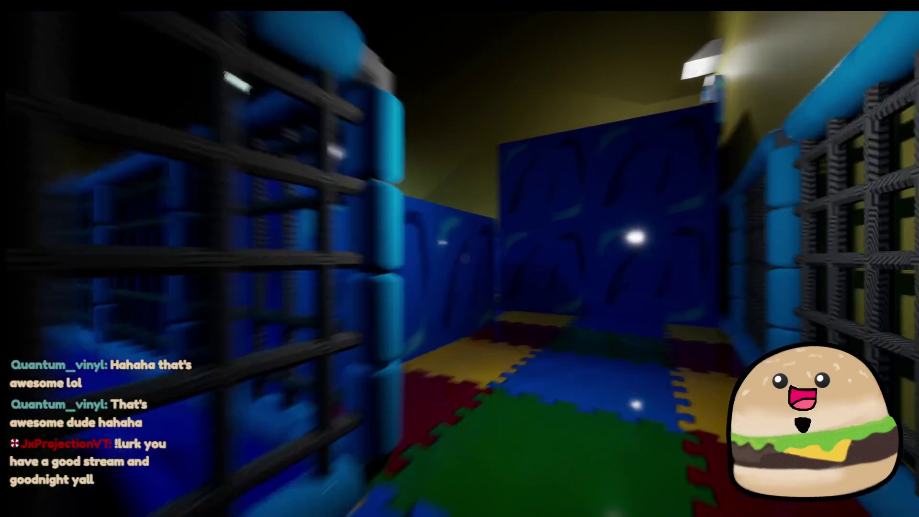
key("w")
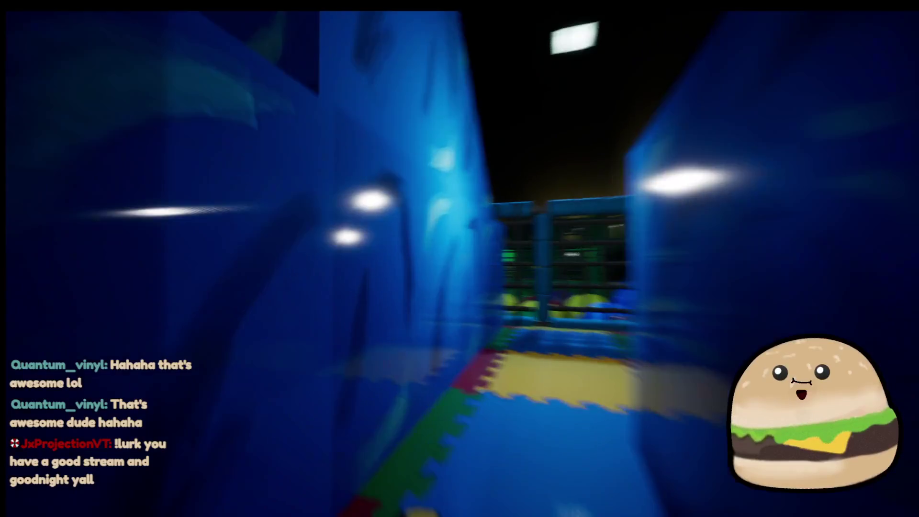
key("w")
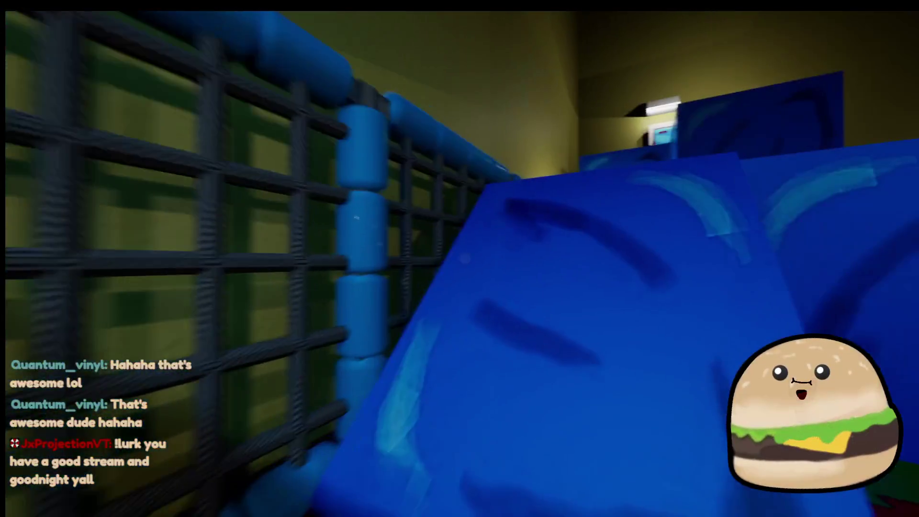
key("w")
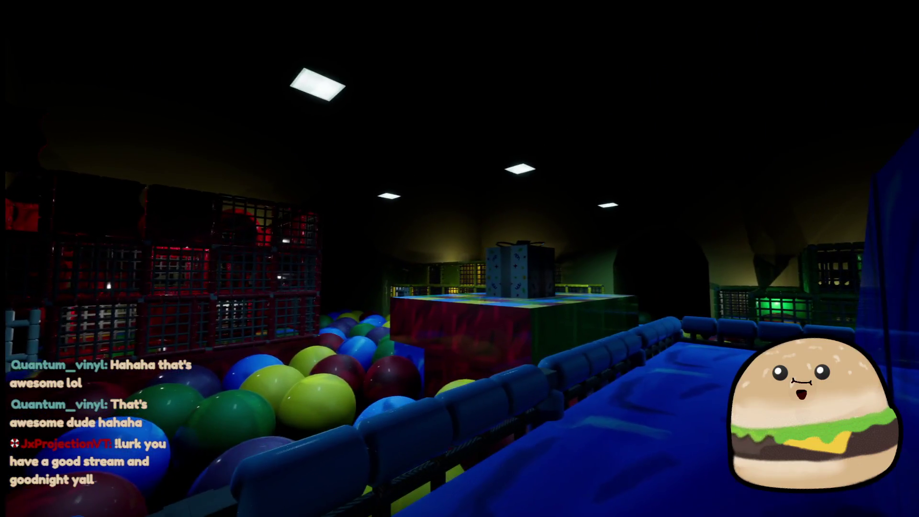
key("w")
key("w")
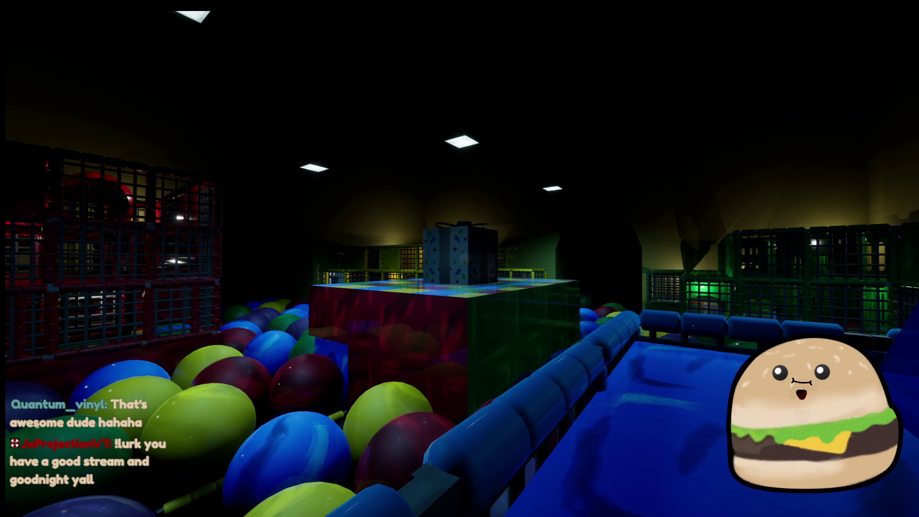
- Start and cancel a screen snip, then walk left back into the ball pit
key("super+shift+s")
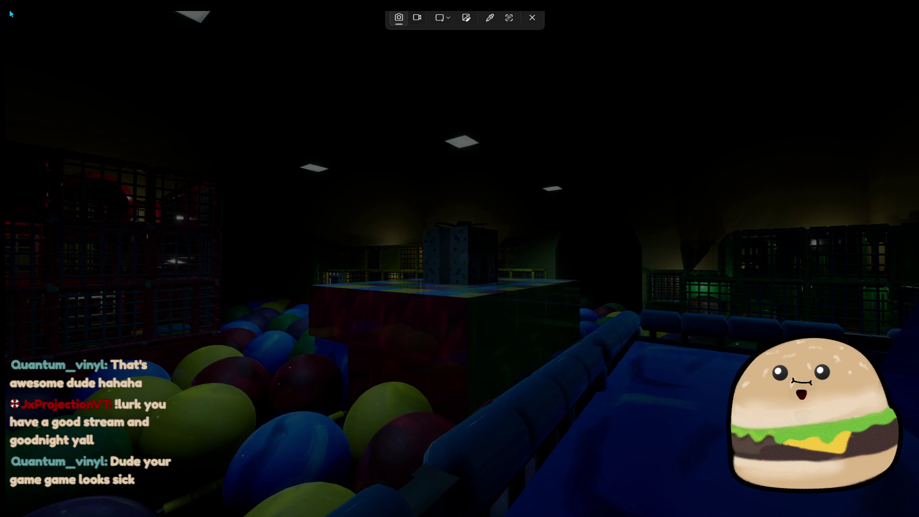
key("Escape")
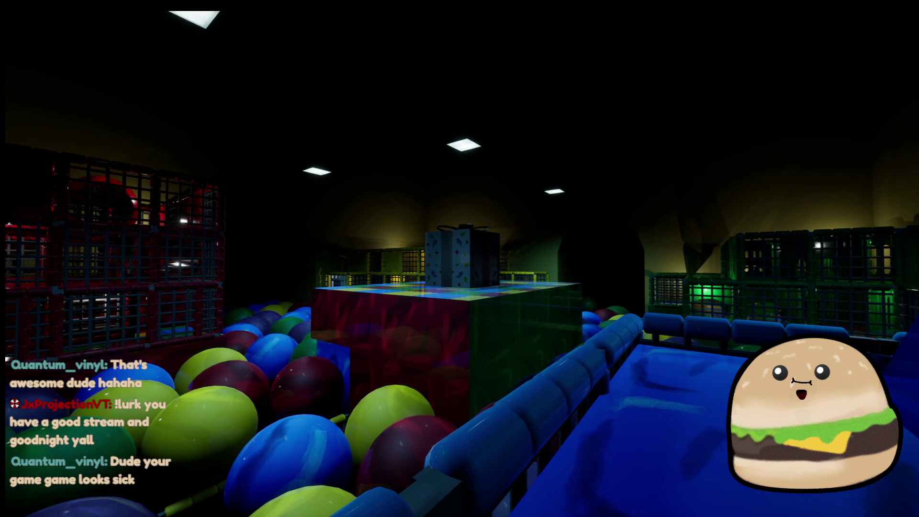
key("a")
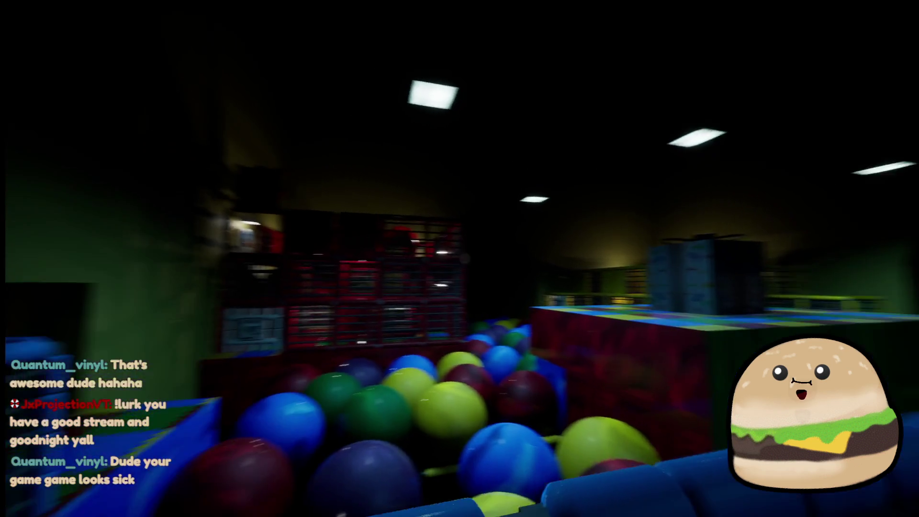
key("w")
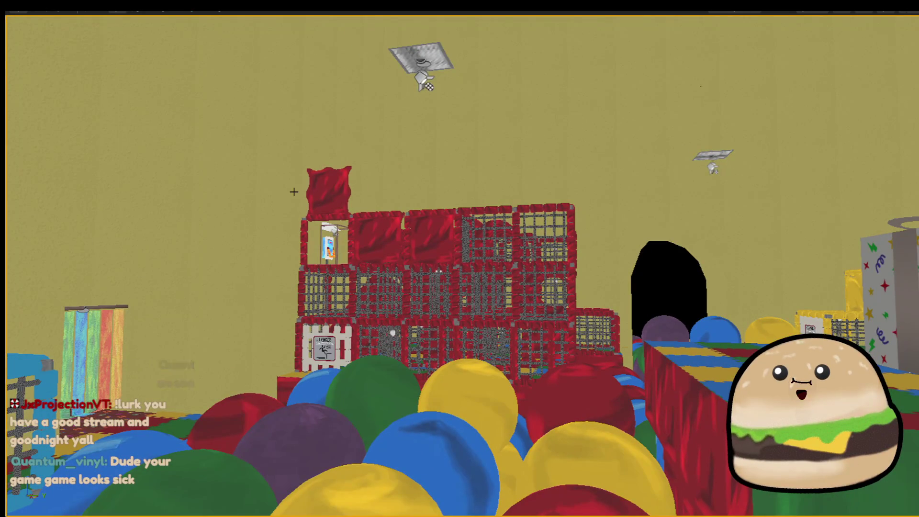
- Select the orange grid cage panel on the red crate tower and drag it higher along Z
left_click(329, 193)
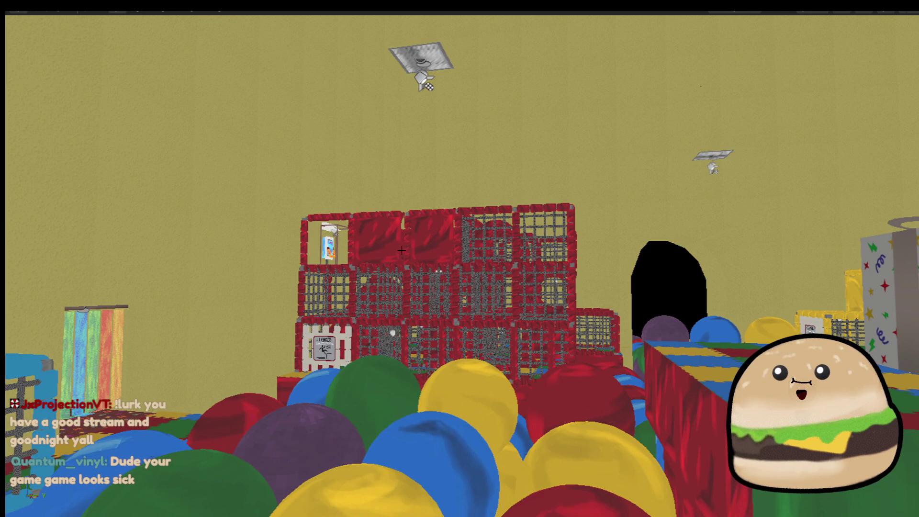
left_click(343, 271)
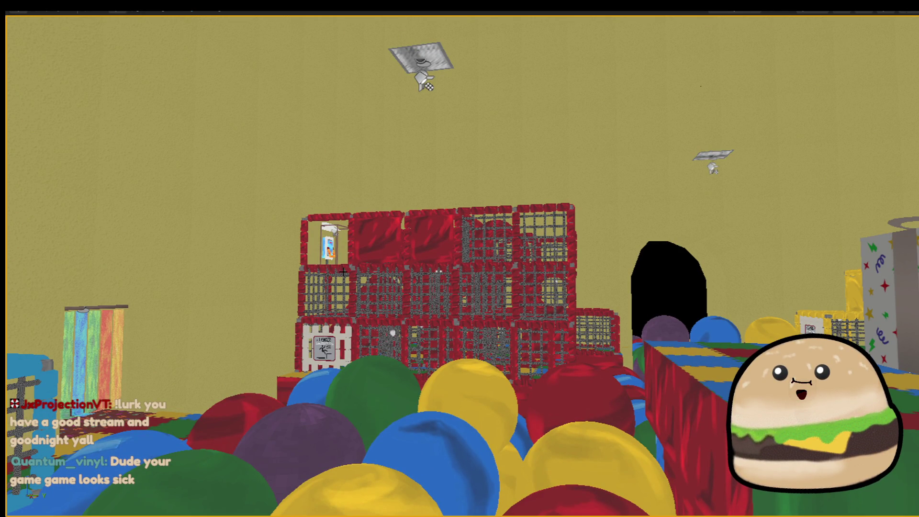
left_click(345, 273)
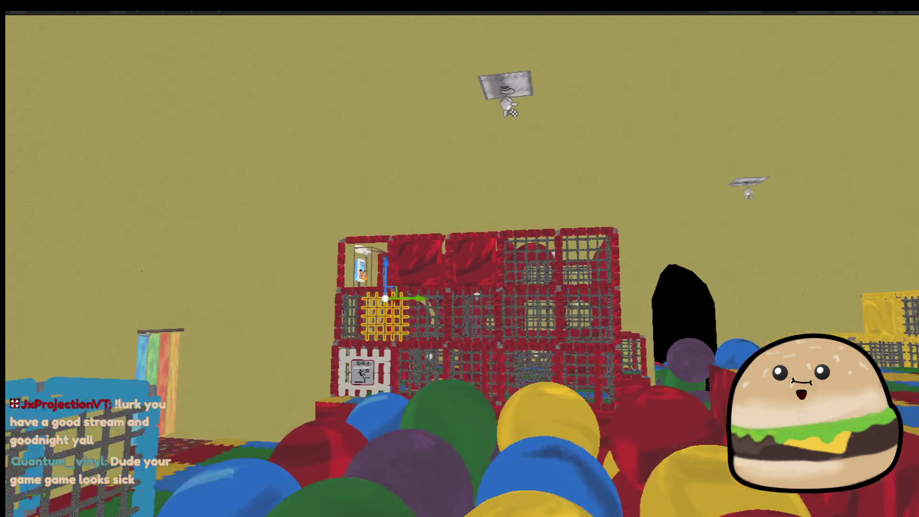
scroll(354, 253, "up", 5)
scroll(299, 252, "up", 5)
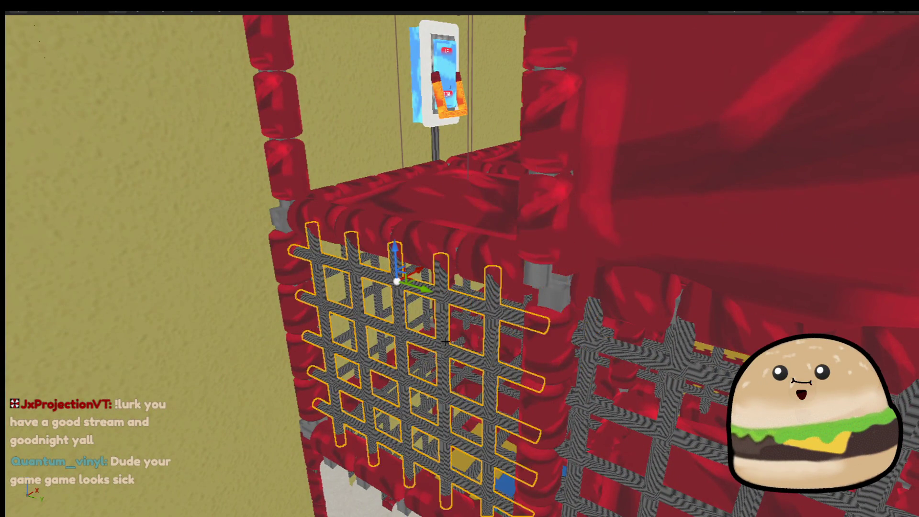
scroll(426, 289, "down", 6)
left_click_drag(426, 290, 431, 165)
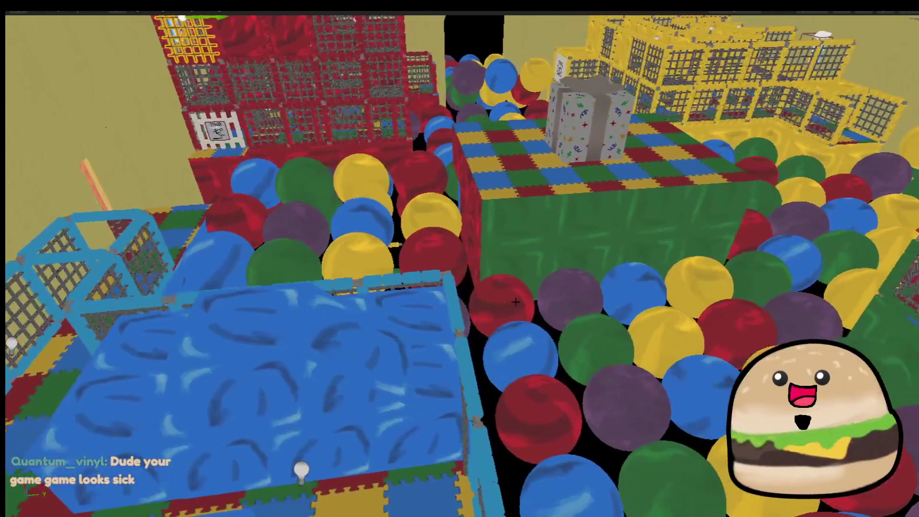
- Play from the blue padded block, frame the gift box from the ball pit, and snip the full screen
right_click(413, 359)
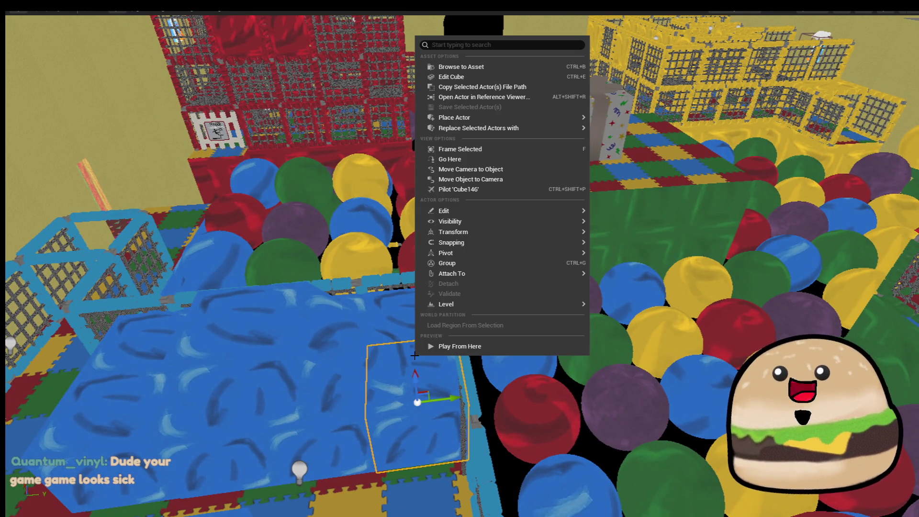
left_click(484, 352)
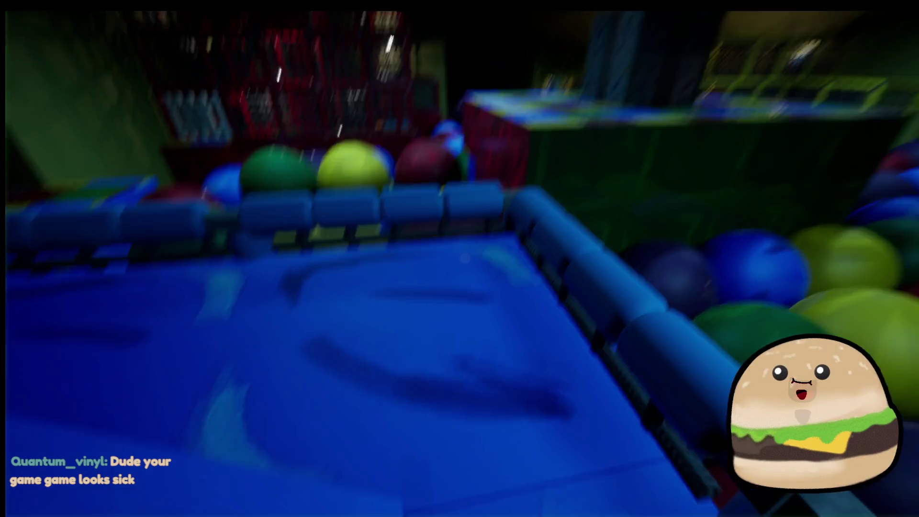
key("w")
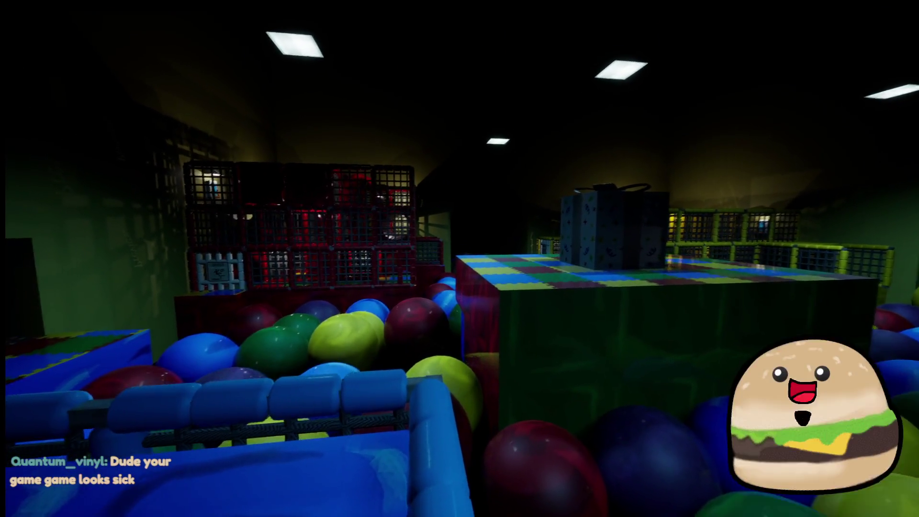
key("a")
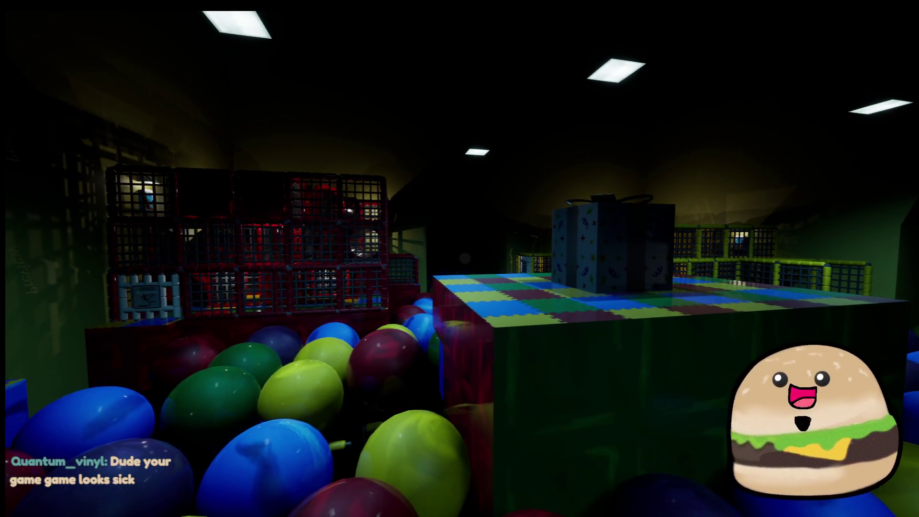
key("d")
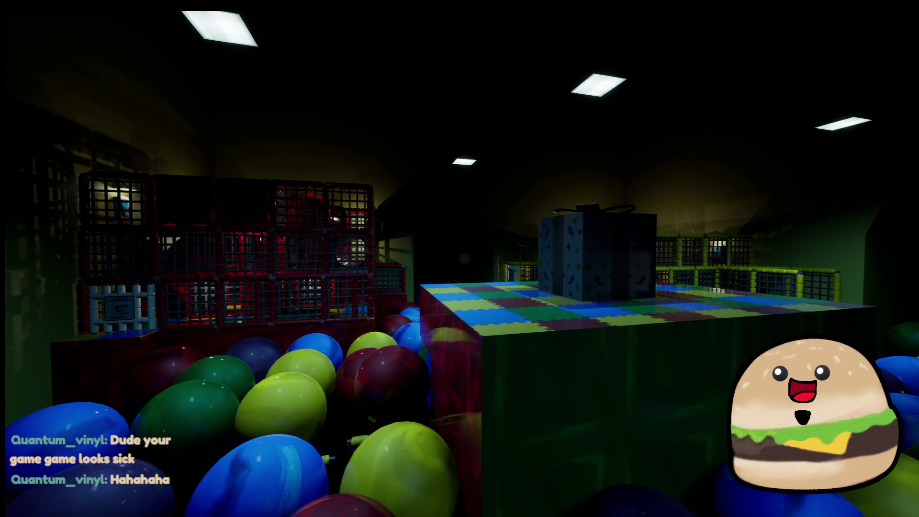
key("super+shift+s")
mouse_move(6, 10)
left_mouse_down()
mouse_move(391, 365)
mouse_move(914, 515)
left_mouse_up()
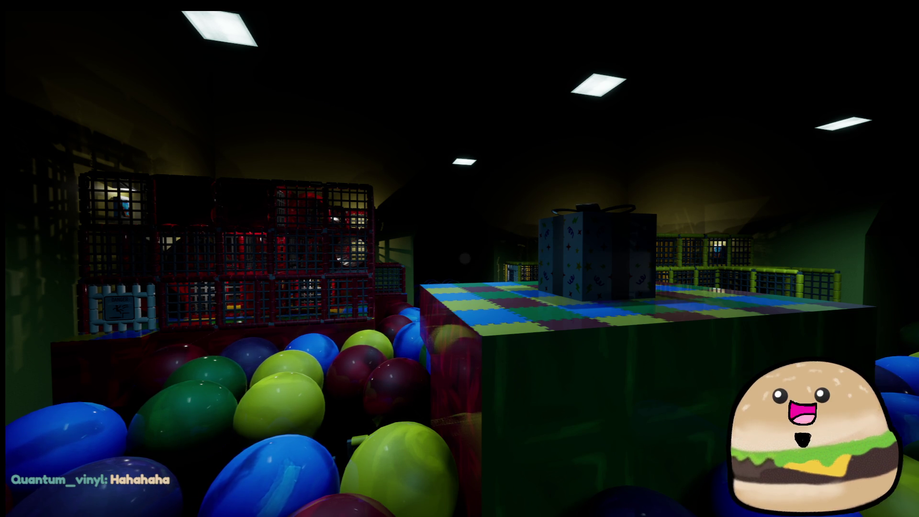
- Paste the ball-pit screenshot and position it near the top of the collage
key("ctrl+v")
left_click_drag(579, 158, 402, 396)
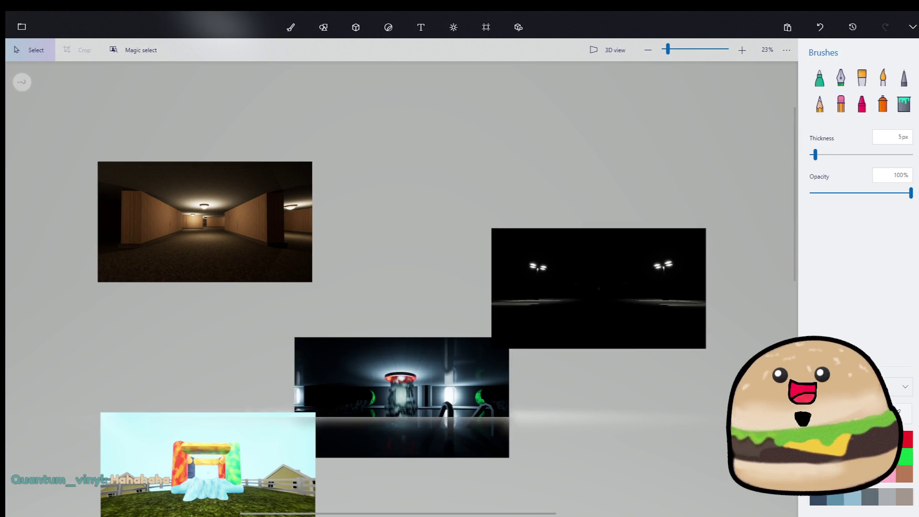
key("ctrl+v")
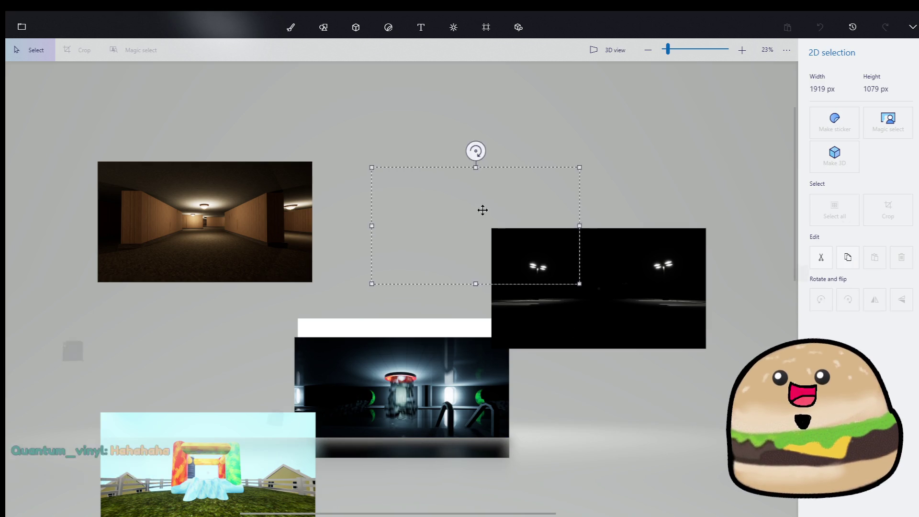
left_click_drag(484, 209, 503, 158)
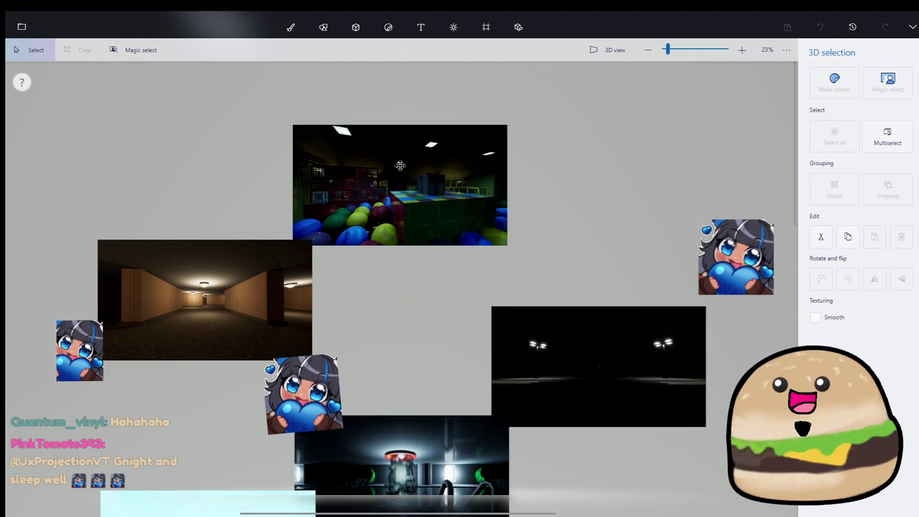
- Move the robot-corridor image to the upper right and undo an extra bounce-house paste
left_click(399, 450)
mouse_move(399, 450)
left_mouse_down()
mouse_move(614, 197)
mouse_move(624, 173)
left_mouse_up()
left_click(423, 247)
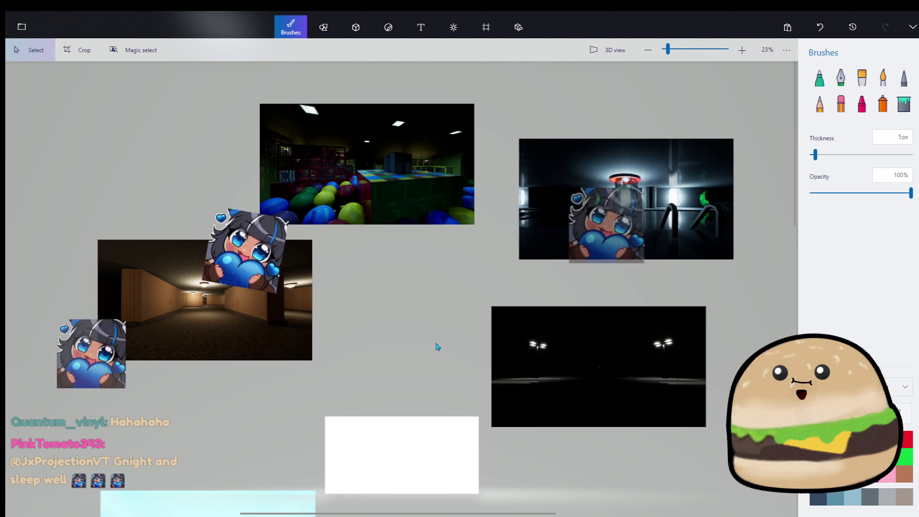
key("ctrl+v")
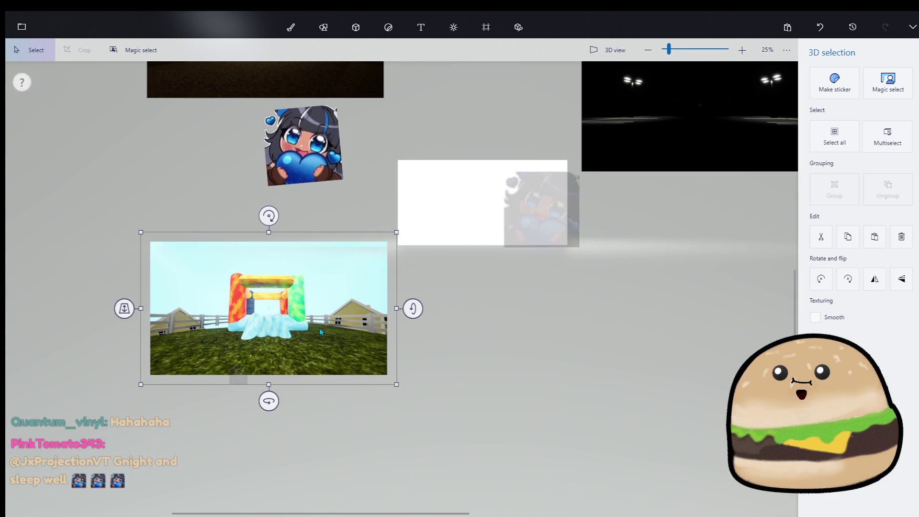
key("ctrl+z")
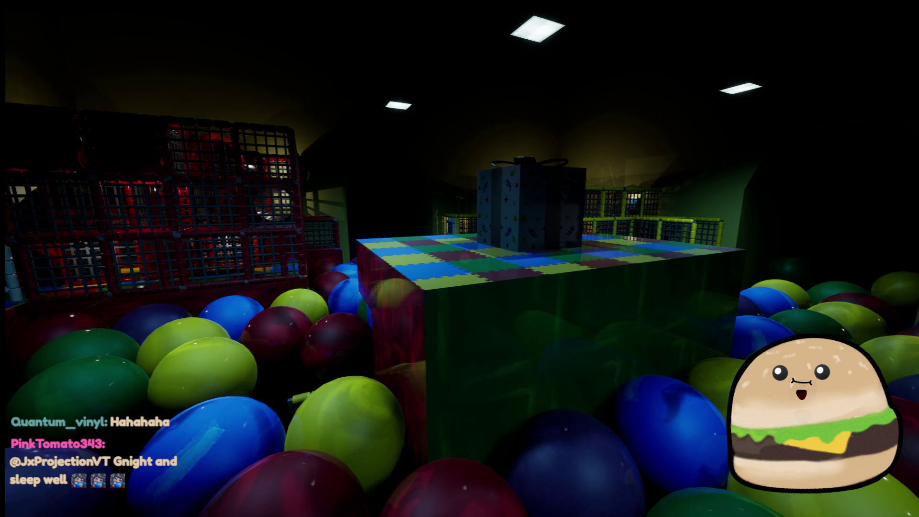
key("alt+Tab")
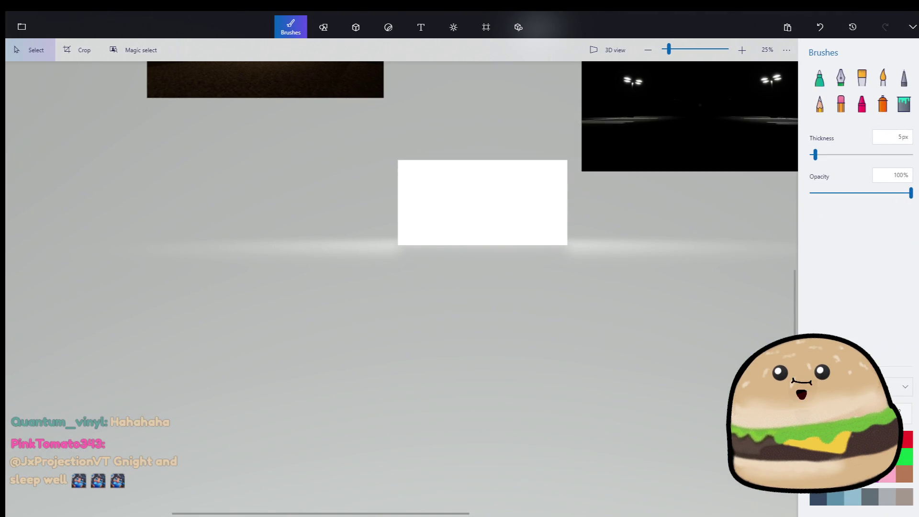
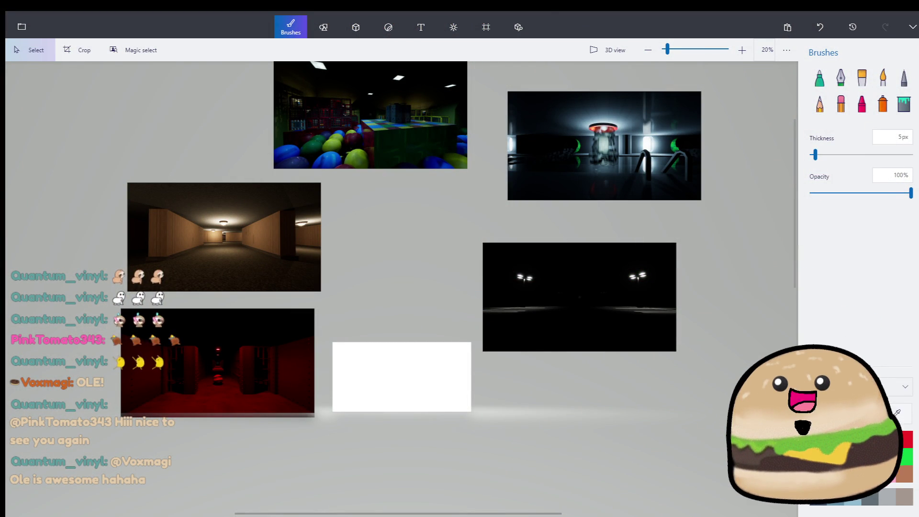
- Insert the 'main menu background' title image and nudge it slightly to the right
left_click(21, 27)
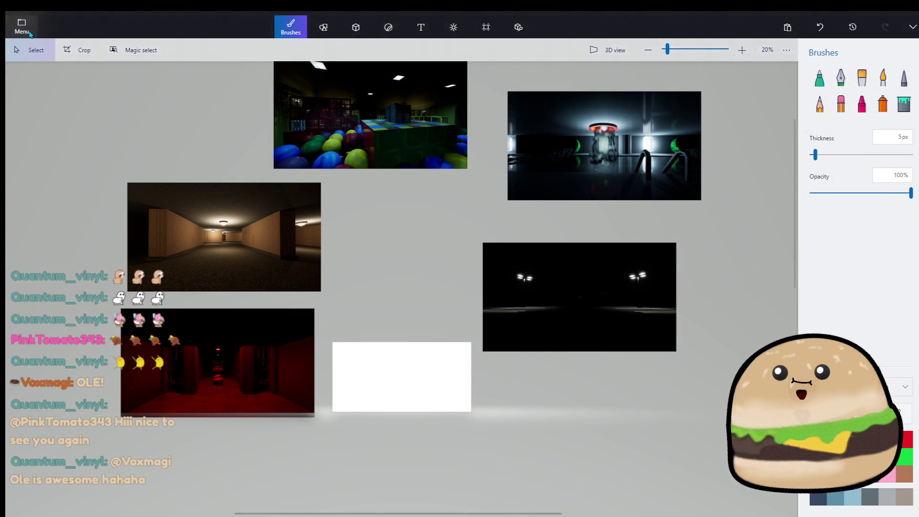
left_click(68, 98)
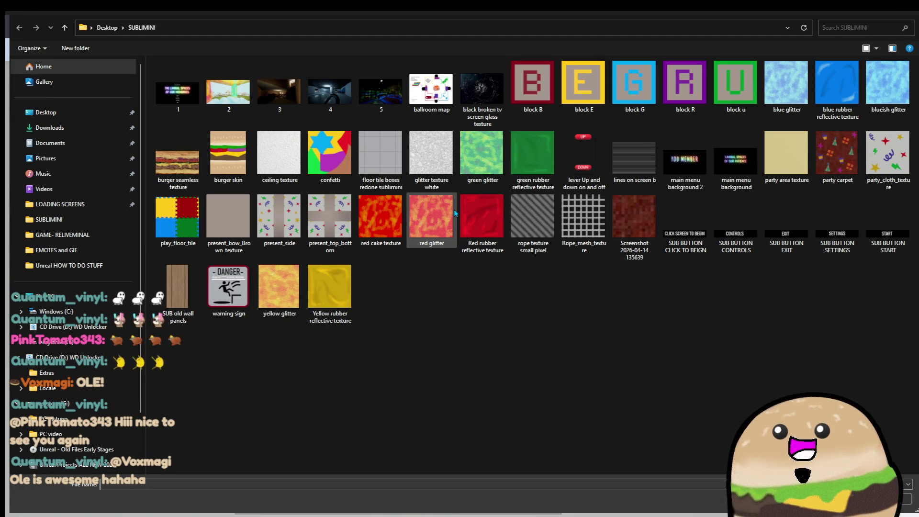
double_click(736, 171)
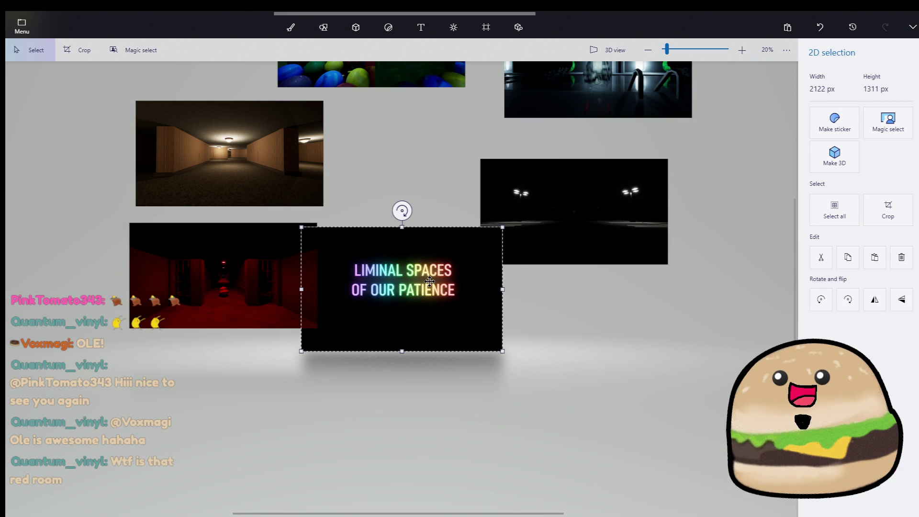
mouse_move(429, 282)
left_mouse_down()
mouse_move(443, 319)
mouse_move(433, 282)
mouse_move(439, 287)
left_mouse_up()
scroll(440, 287, "up", 8)
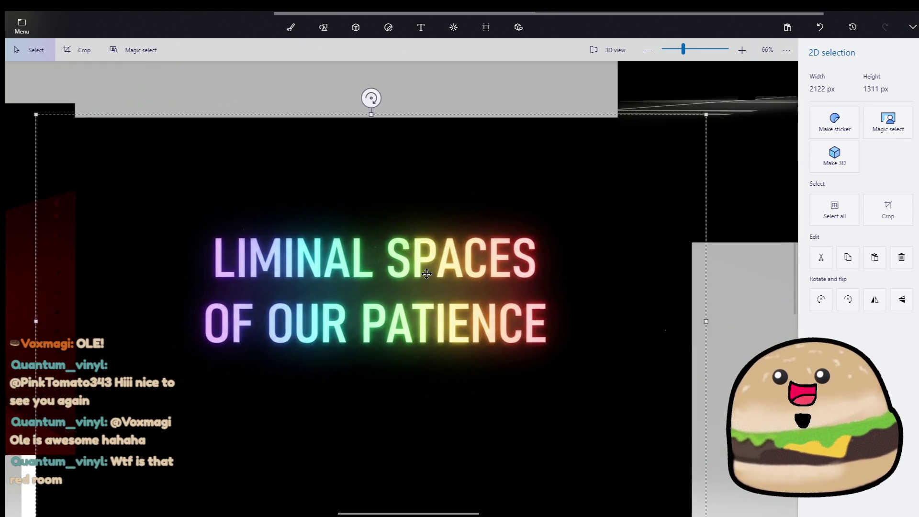
- Magic select the title and strip areas across the lettering (U, AL, SPACES, IENCE) from the cutout
left_click(905, 121)
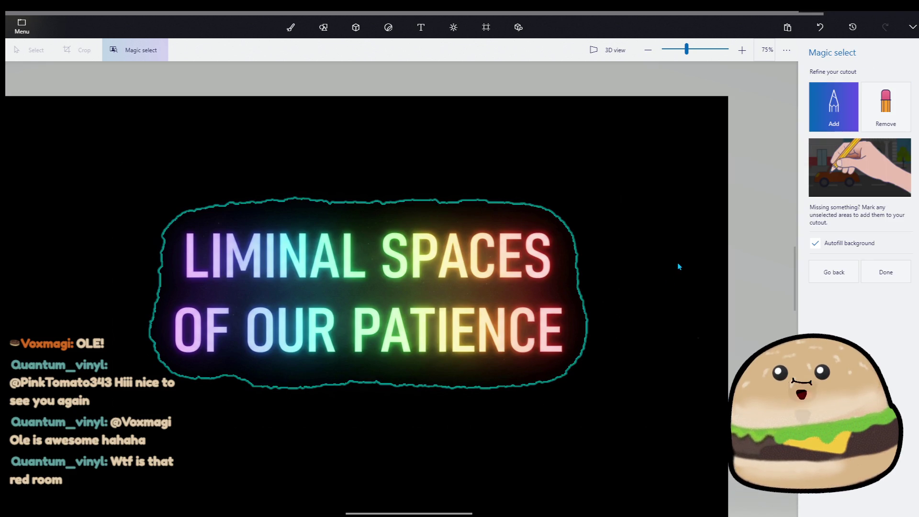
left_click(887, 126)
left_click_drag(570, 372, 270, 383)
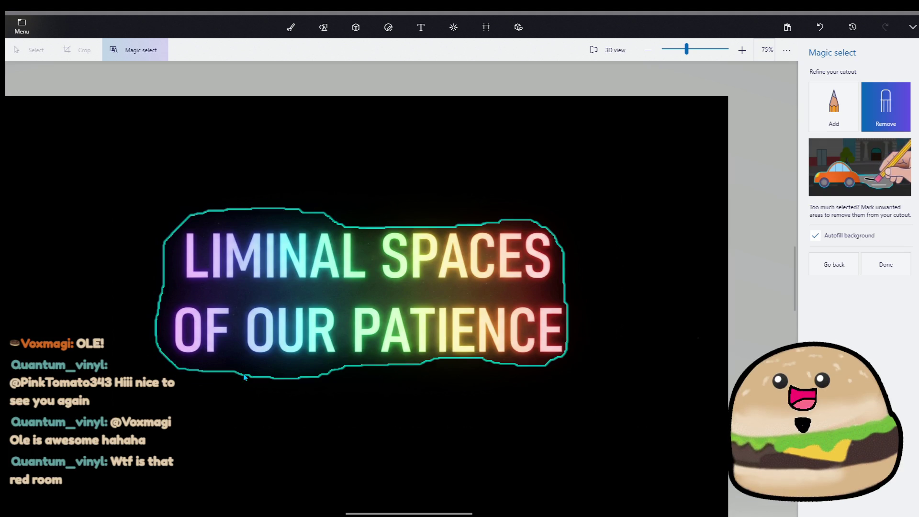
scroll(278, 351, "up", 5)
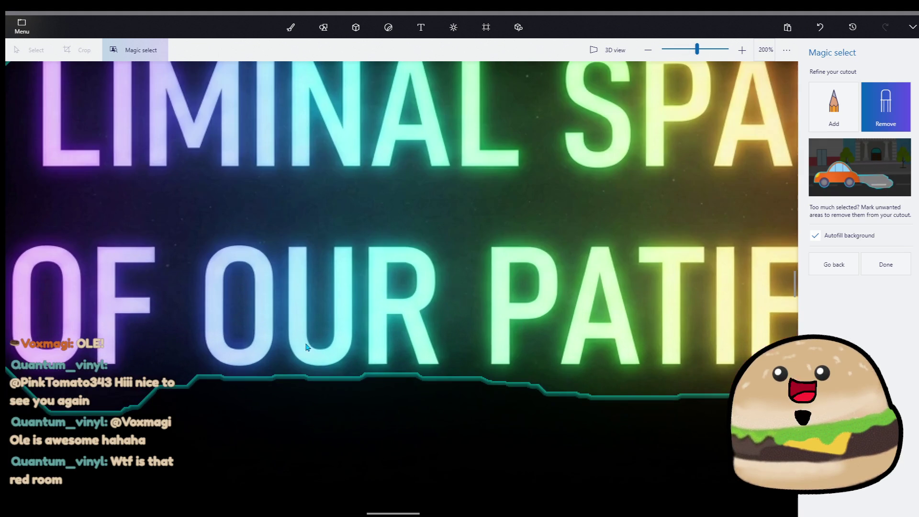
left_click_drag(318, 314, 319, 223)
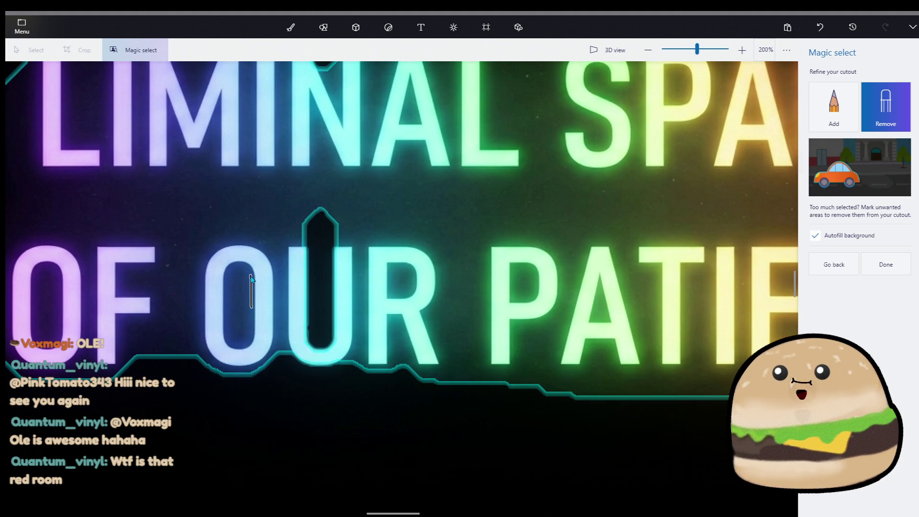
left_click_drag(251, 277, 251, 271)
left_click_drag(191, 325, 188, 294)
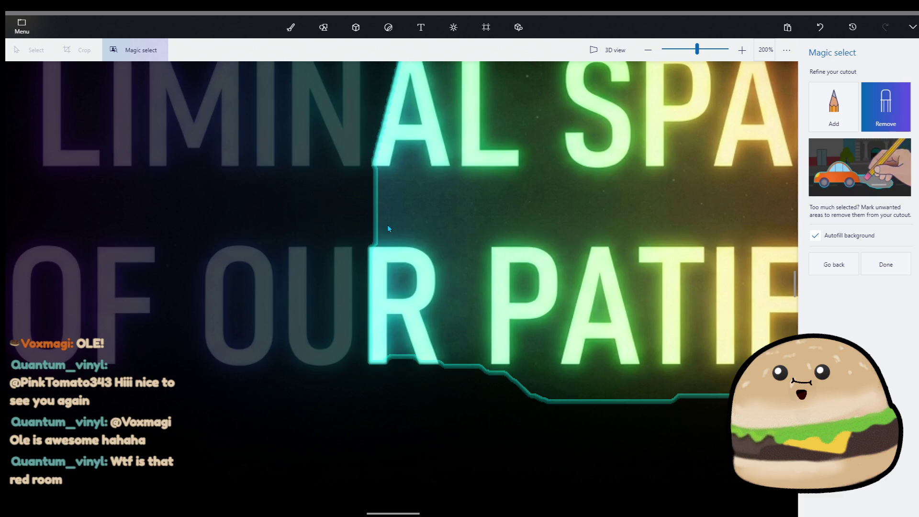
left_click_drag(388, 228, 691, 229)
scroll(691, 228, "down", 3)
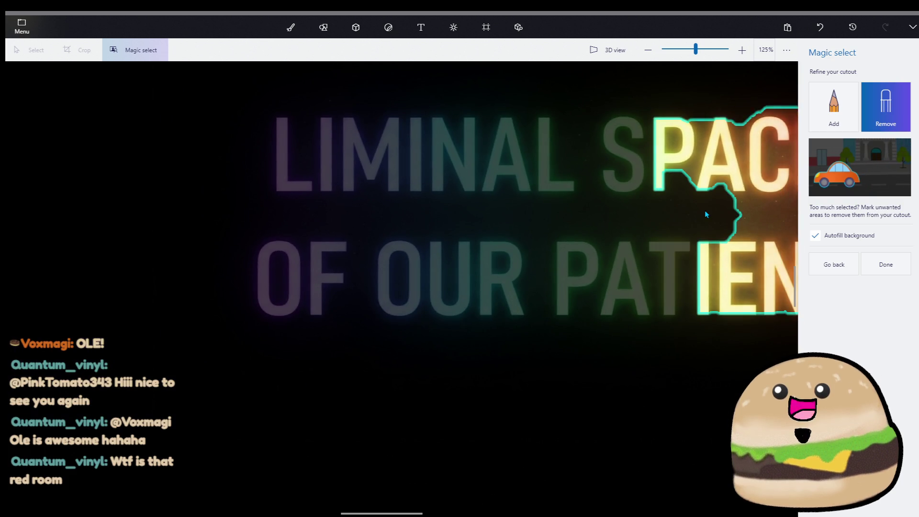
scroll(704, 210, "right", 5)
left_click_drag(443, 213, 709, 212)
left_click_drag(646, 282, 417, 281)
left_click_drag(303, 160, 164, 164)
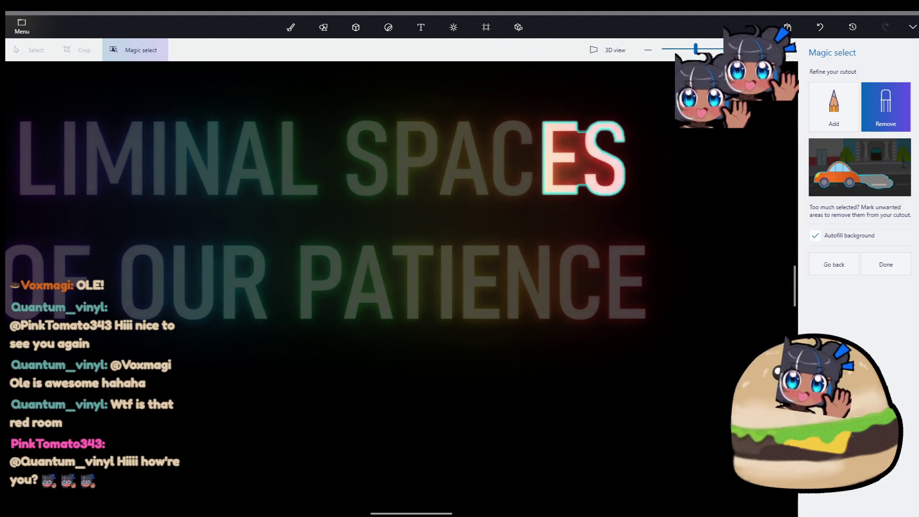
- Add the letters C, A, N, E and I back, then return to the area-selection stage
left_click(834, 106)
scroll(555, 149, "up", 1)
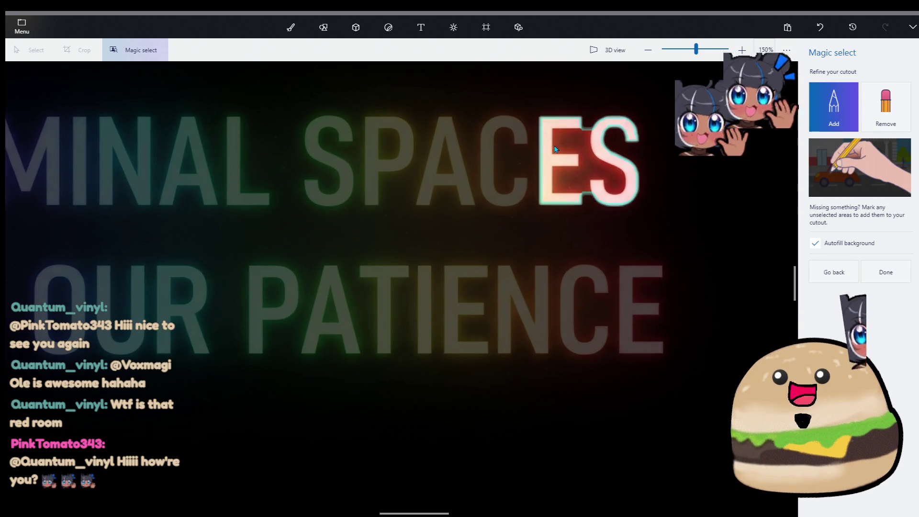
left_click(487, 160)
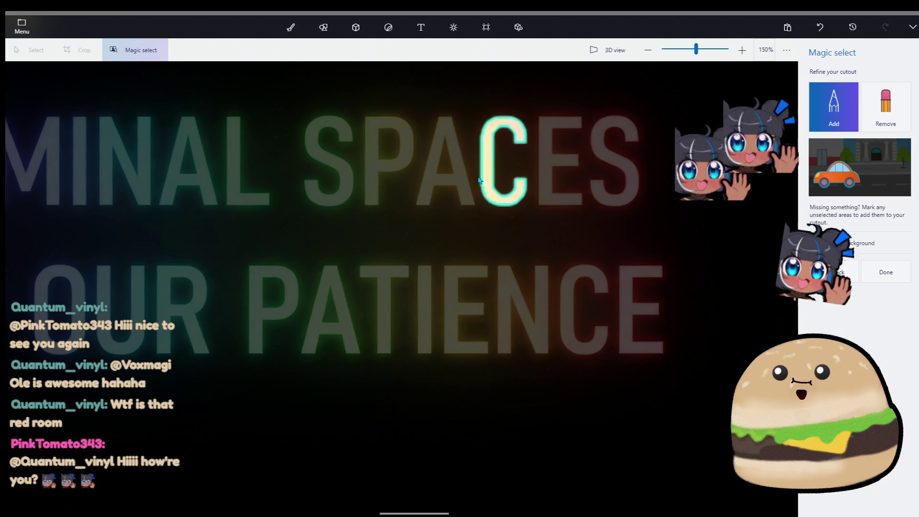
left_click(447, 181)
scroll(500, 282, "up", 2)
left_click(508, 298)
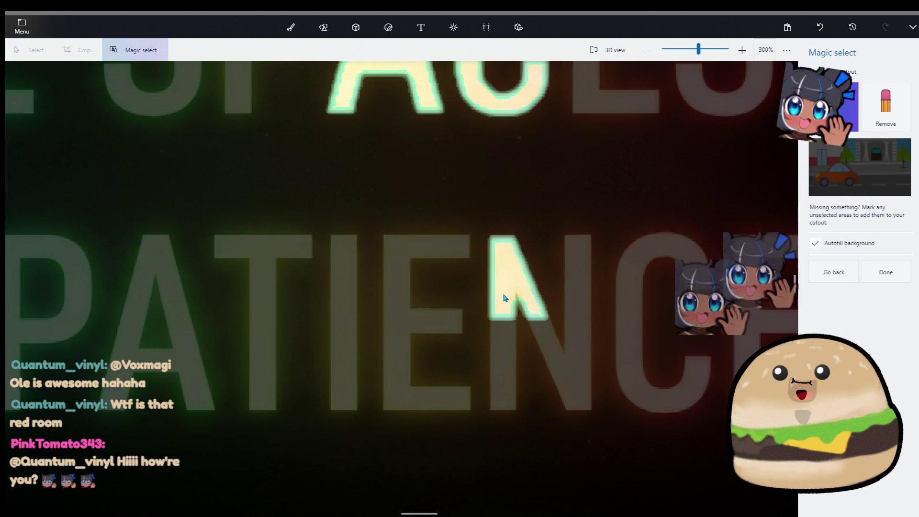
left_click(395, 269)
left_click_drag(411, 327, 397, 392)
left_click_drag(344, 316, 360, 277)
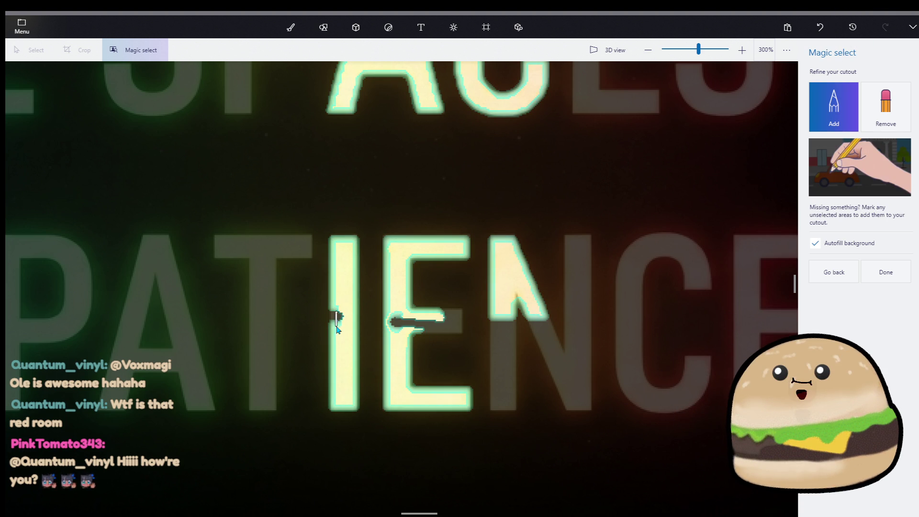
left_click_drag(441, 325, 461, 322)
scroll(553, 277, "down", 5)
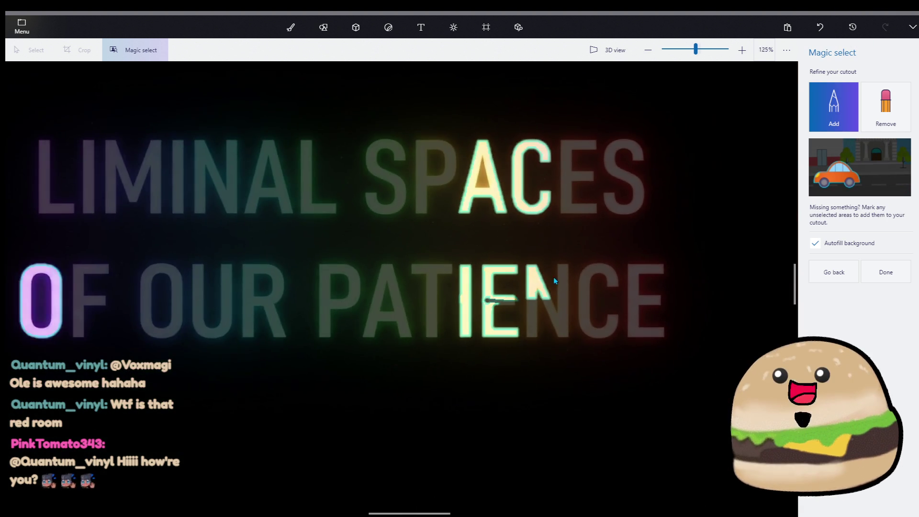
left_click(856, 278)
scroll(605, 336, "down", 2)
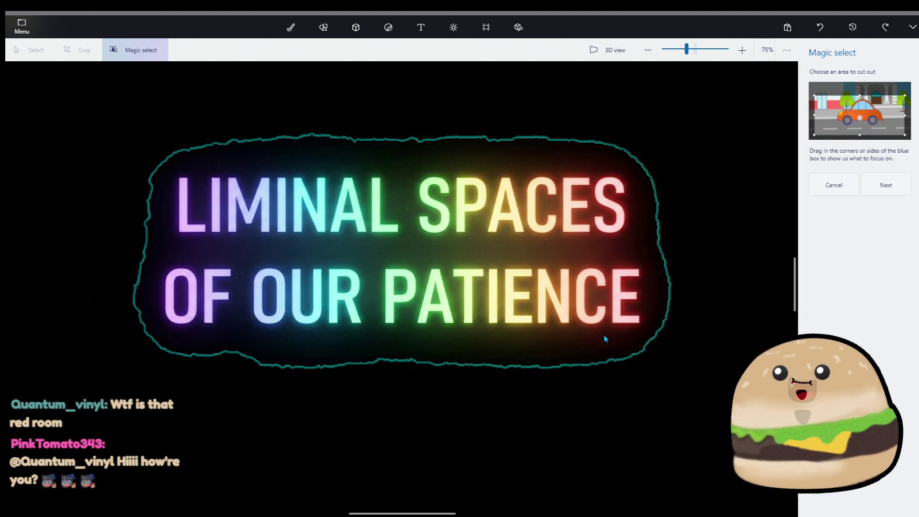
scroll(624, 328, "down", 1)
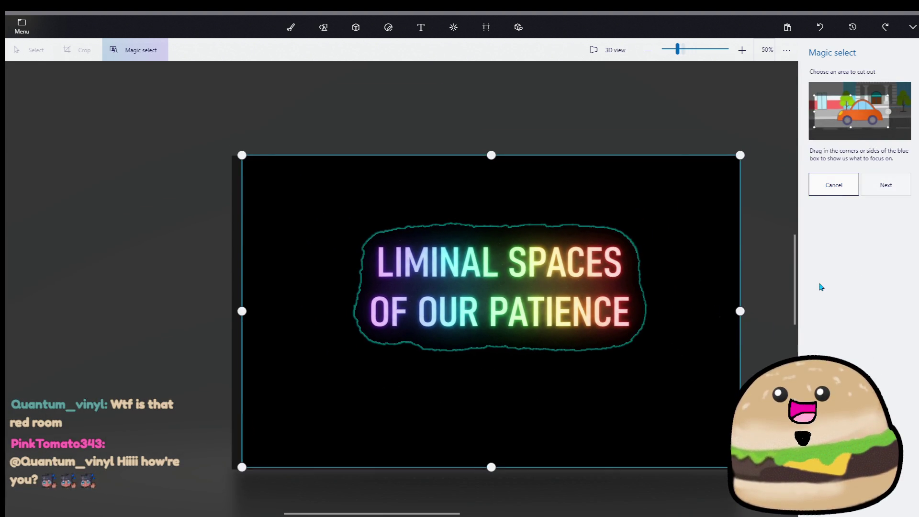
- Cancel the cutout and remove the inserted title image
key("Escape")
key("ctrl+z")
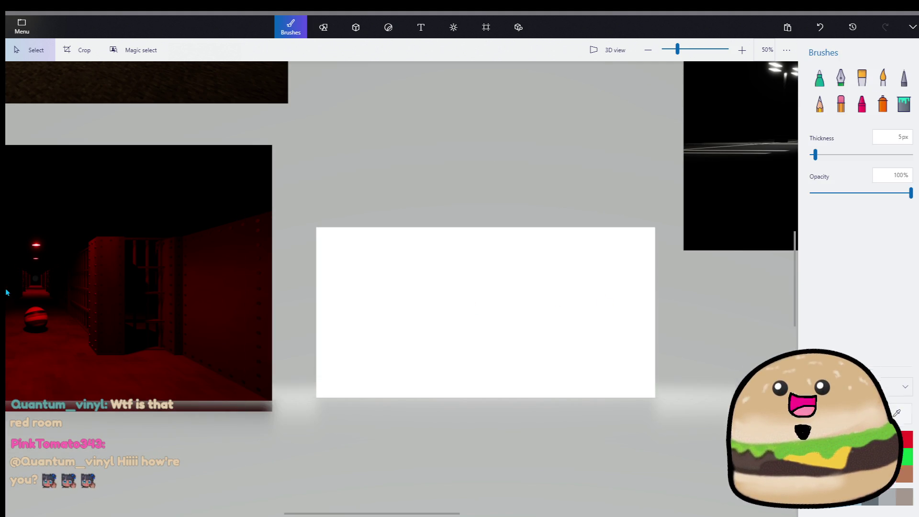
scroll(497, 296, "up", 3)
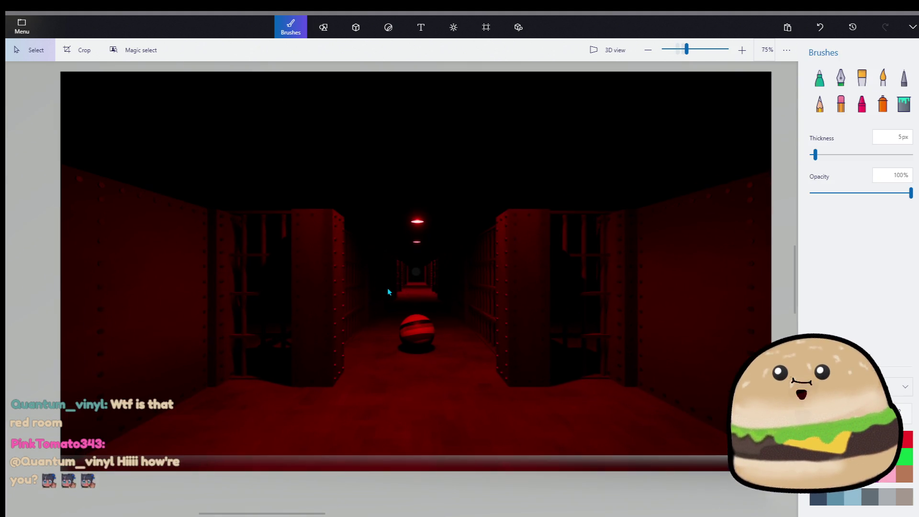
scroll(418, 292, "up", 2)
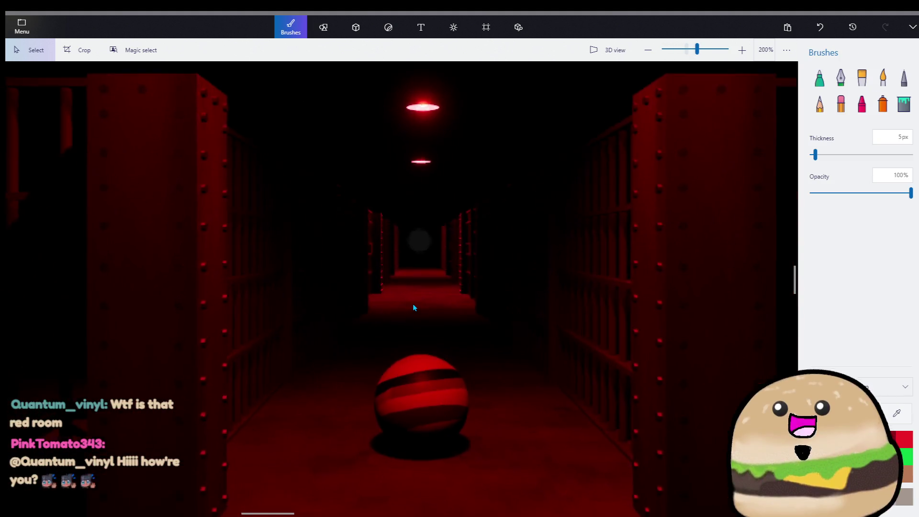
scroll(416, 297, "down", 3)
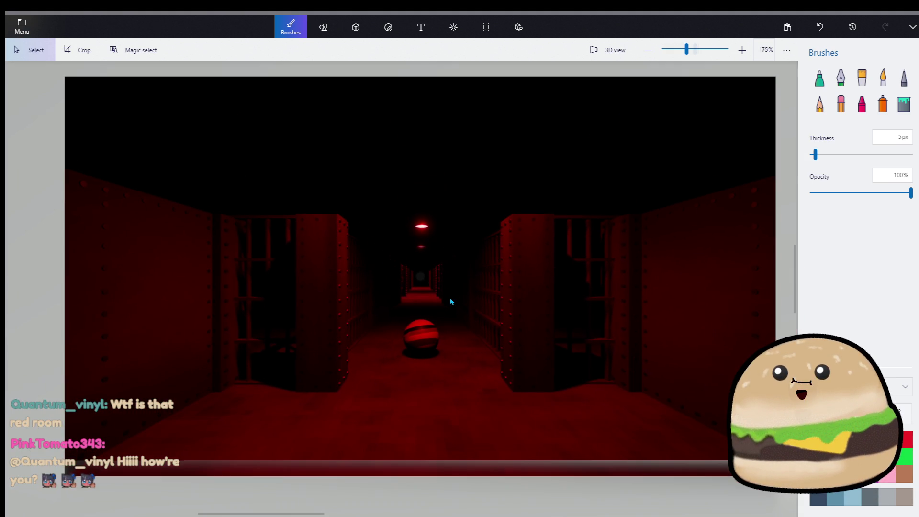
- Shift the red-room image further left, then return to the brush tools
key("ctrl+a")
scroll(455, 295, "down", 6)
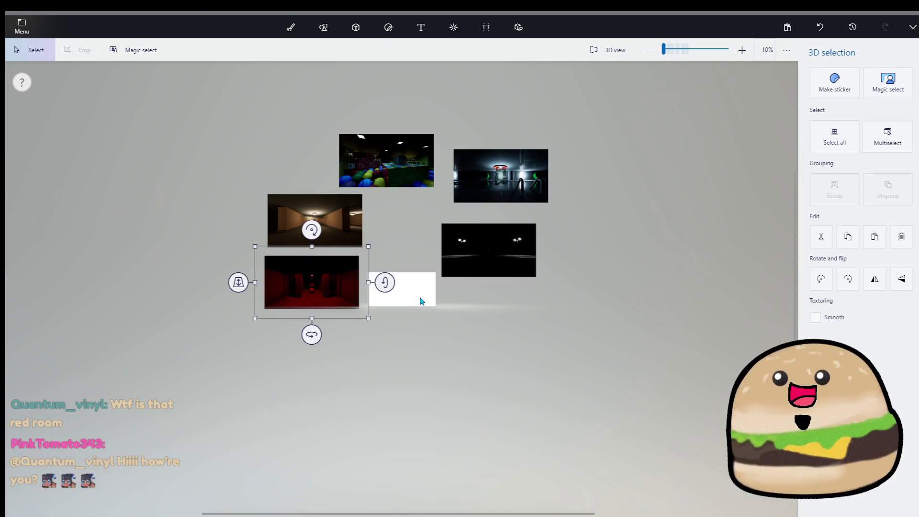
scroll(383, 282, "up", 3)
left_click_drag(296, 287, 188, 290)
scroll(488, 294, "up", 3)
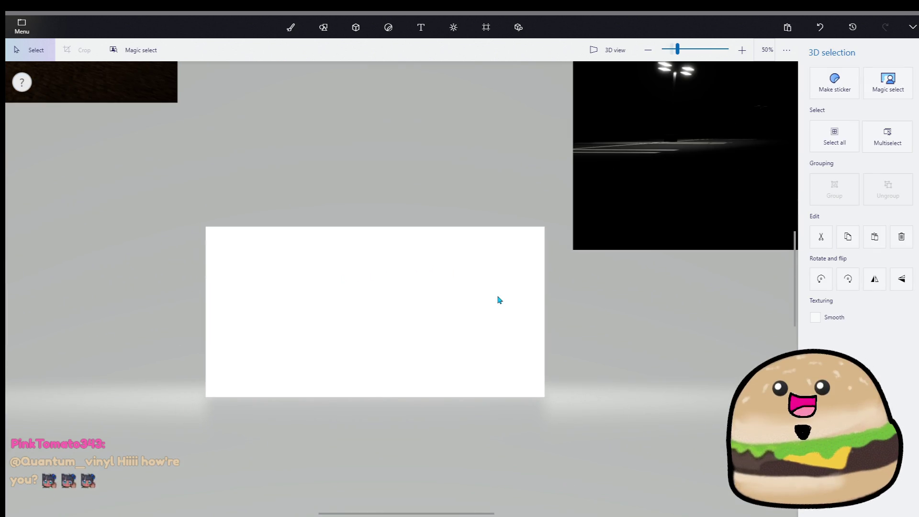
key("b")
scroll(320, 341, "up", 2)
scroll(320, 341, "up", 2)
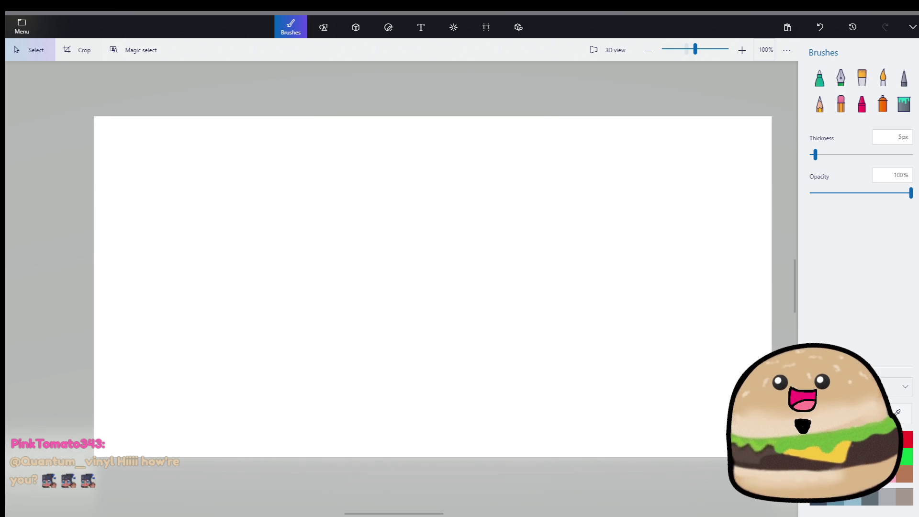
- Open 'main menu background' in AVS Photo Editor from the file's Open with options
left_click(22, 26)
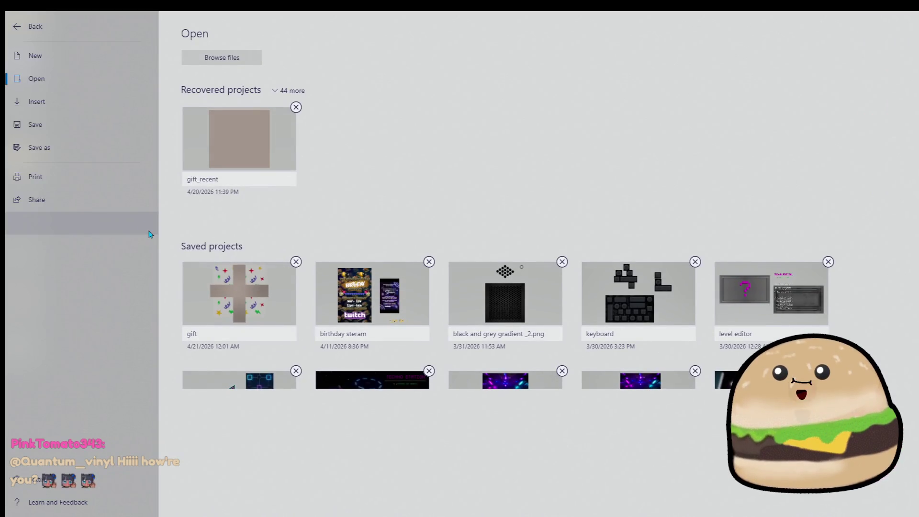
key("Escape")
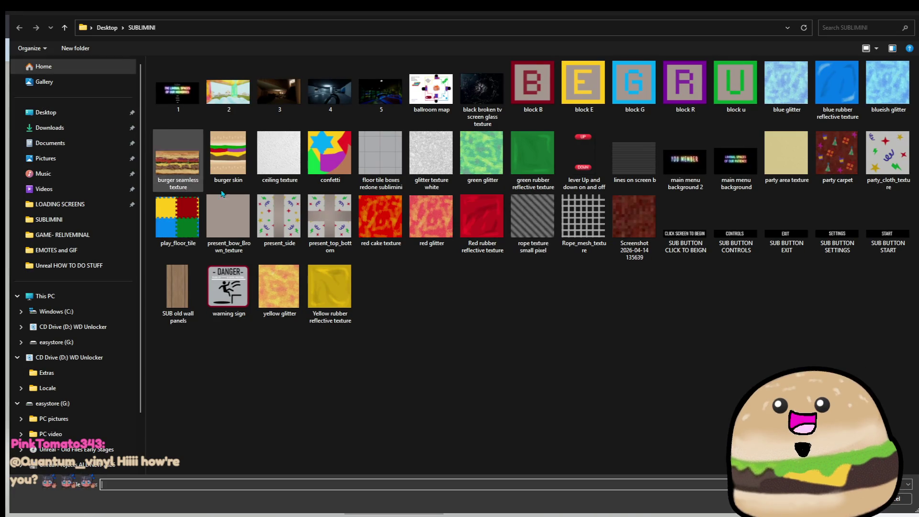
right_click(749, 177)
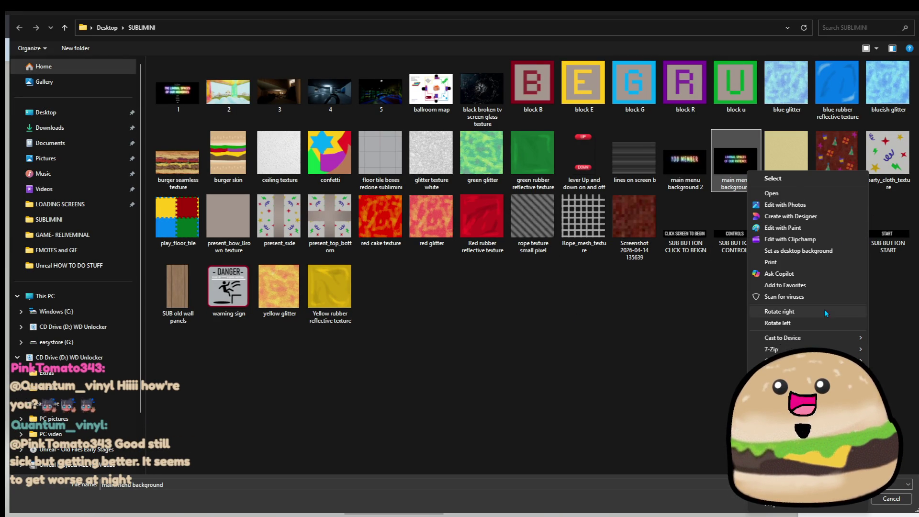
mouse_move(823, 349)
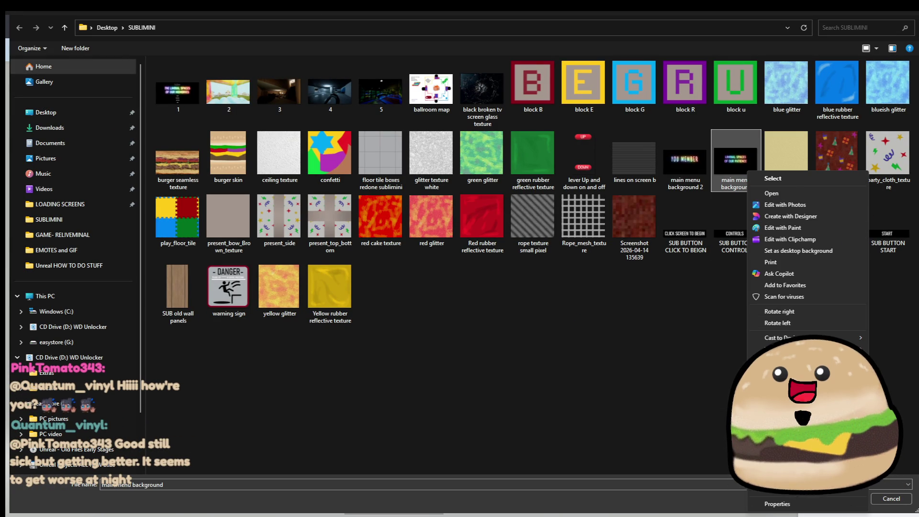
mouse_move(790, 373)
left_click(699, 371)
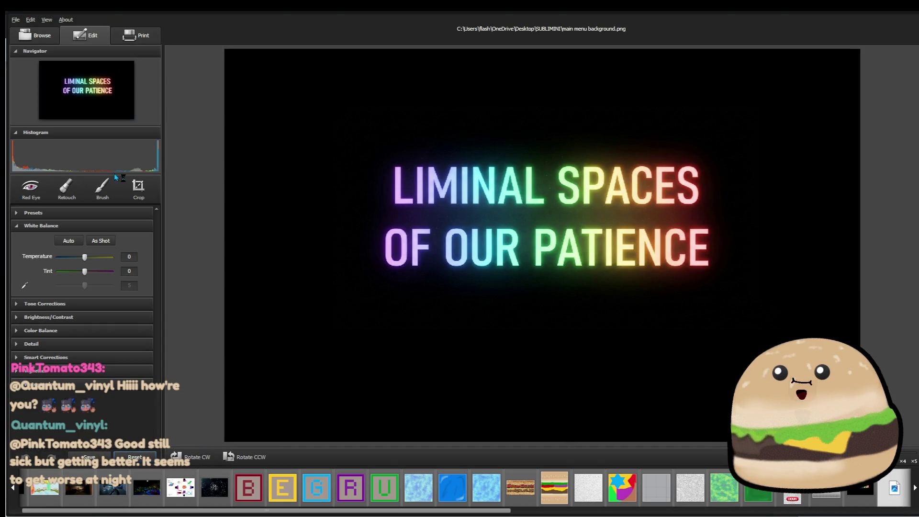
- Set the title image's contrast to 100 and brightness to -2
left_click(86, 318)
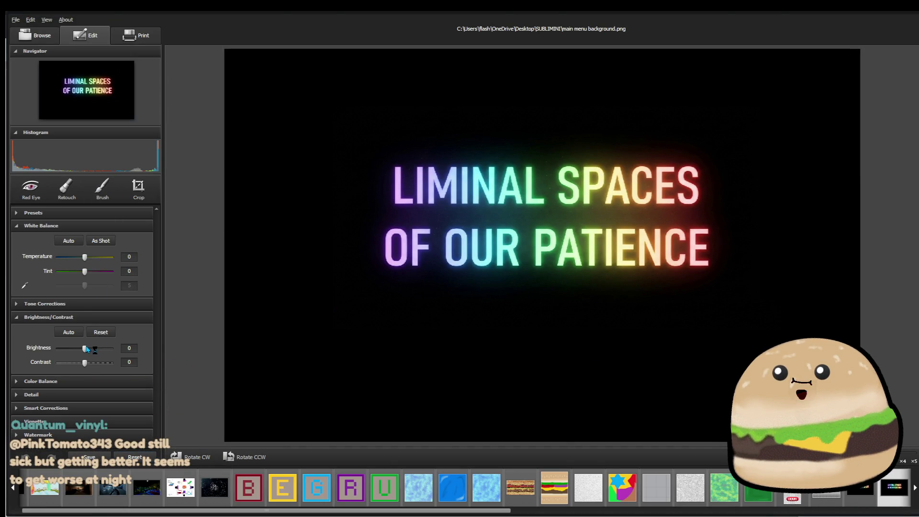
left_click_drag(84, 365, 121, 369)
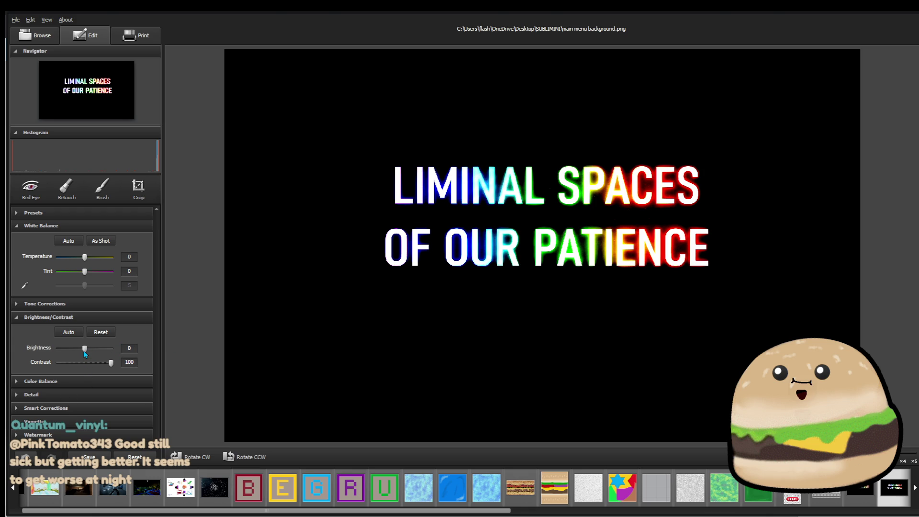
left_click_drag(84, 352, 83, 352)
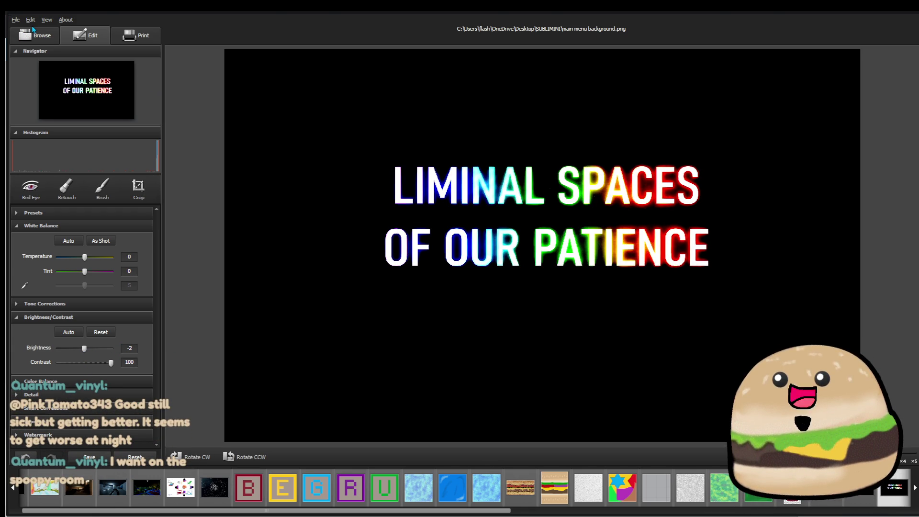
- Save the adjusted image and bring up the SUBLIMINI file picker
left_click(16, 20)
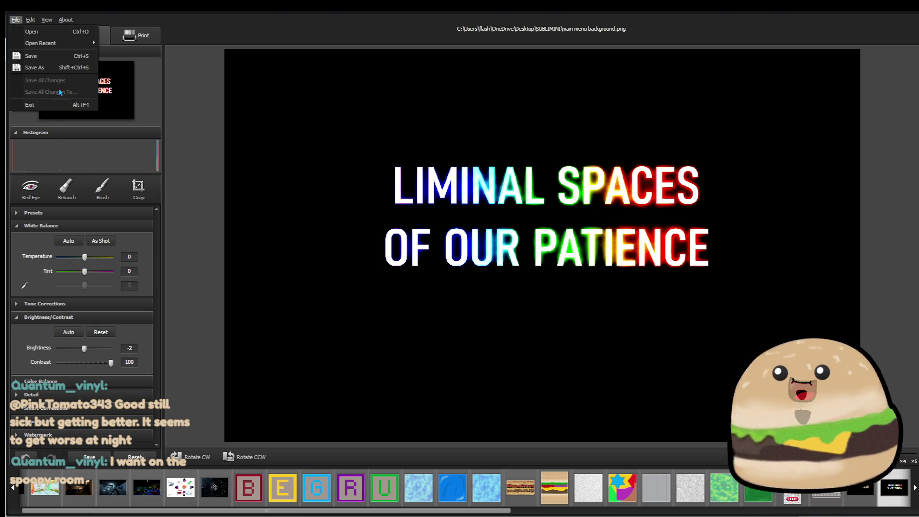
key("Escape")
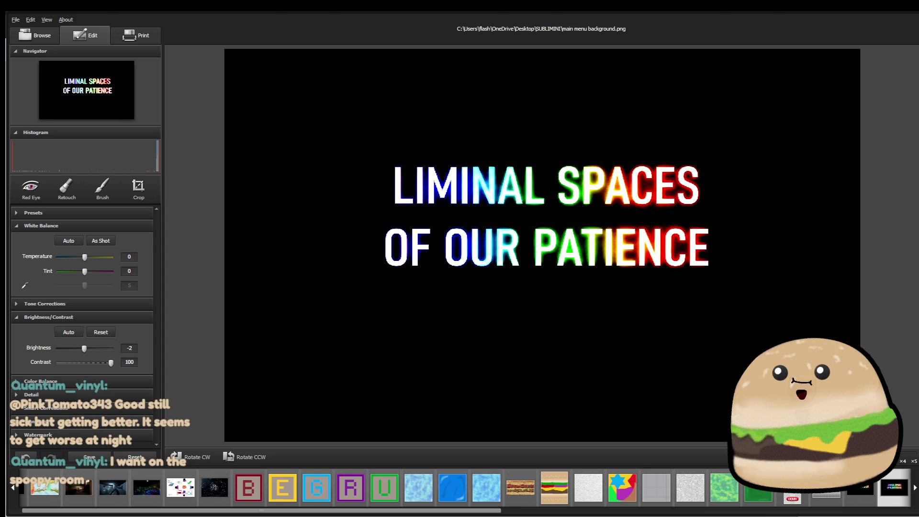
key("ctrl+o")
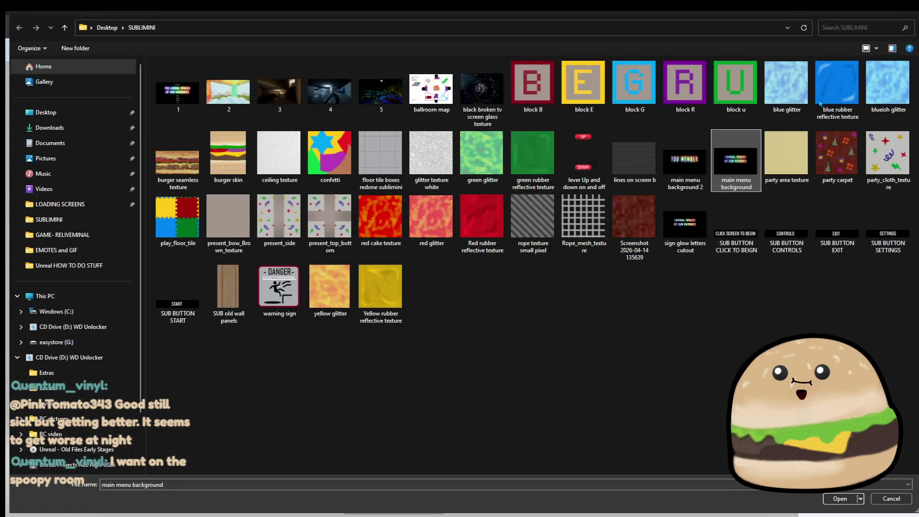
- Insert the contrast-boosted title image and start Magic select on it, accepting the area
double_click(684, 247)
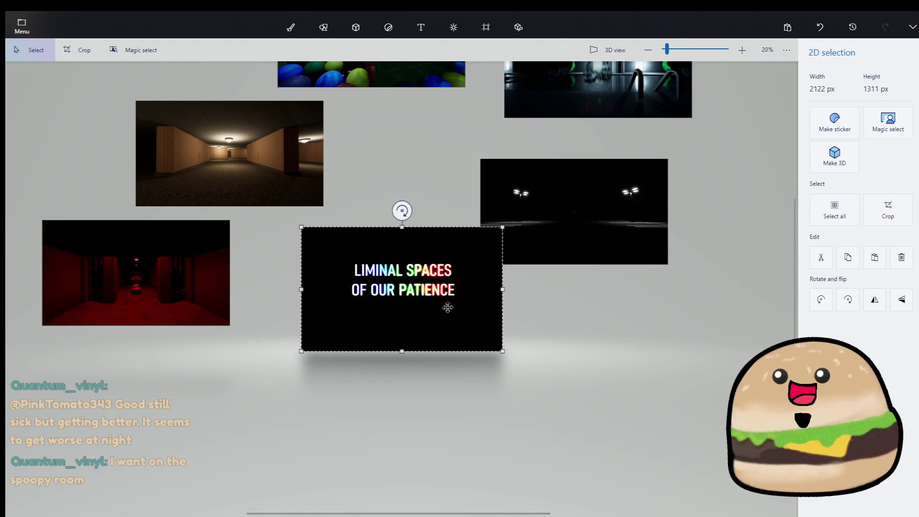
left_click(884, 139)
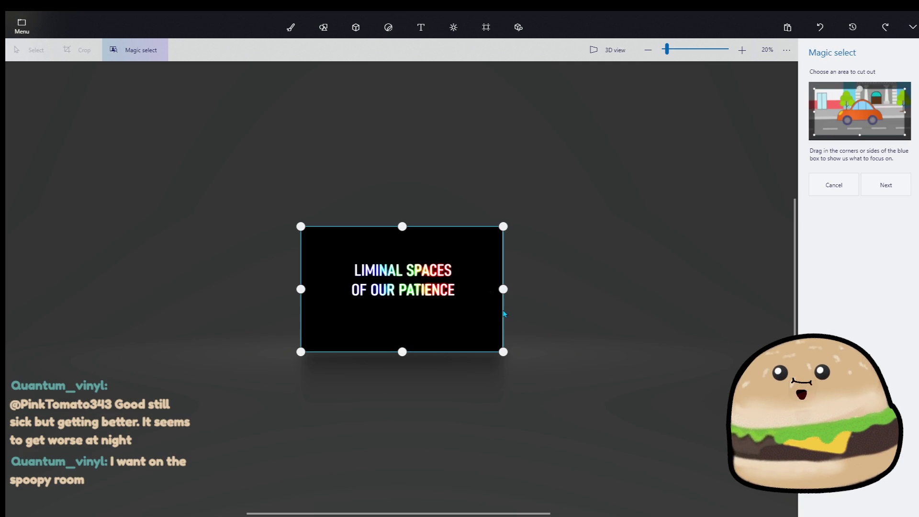
left_click(878, 192)
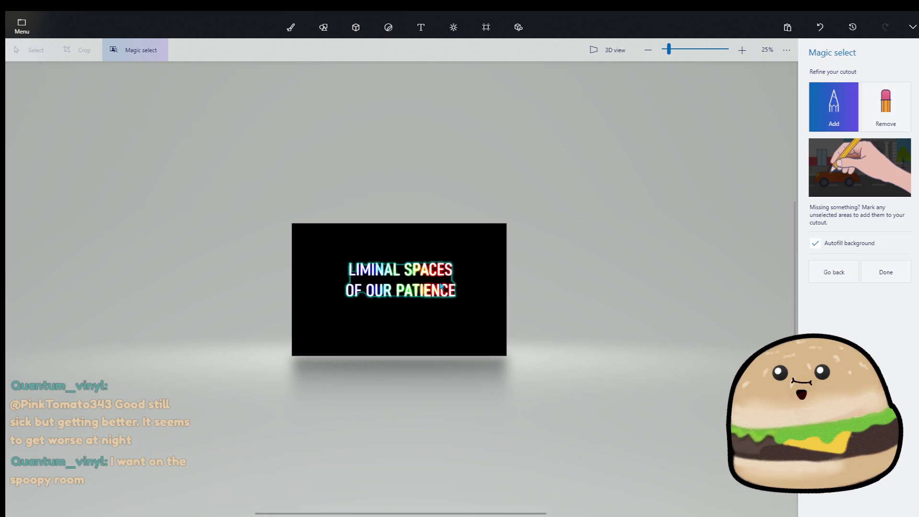
scroll(373, 253, "up", 3)
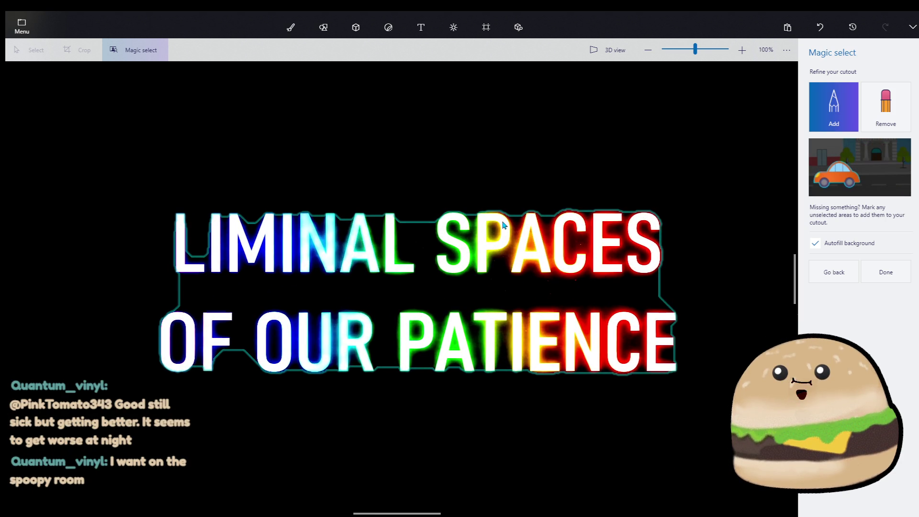
- Remove the gap between words, then add LIMINAL and OUR back into the cutout
left_click(409, 215)
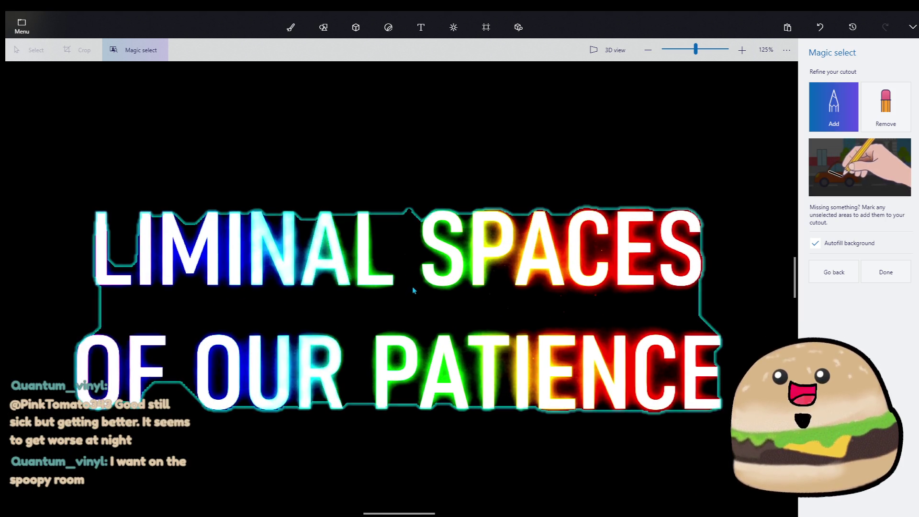
left_click(885, 107)
mouse_move(411, 201)
left_mouse_down()
mouse_move(410, 312)
mouse_move(683, 307)
left_mouse_up()
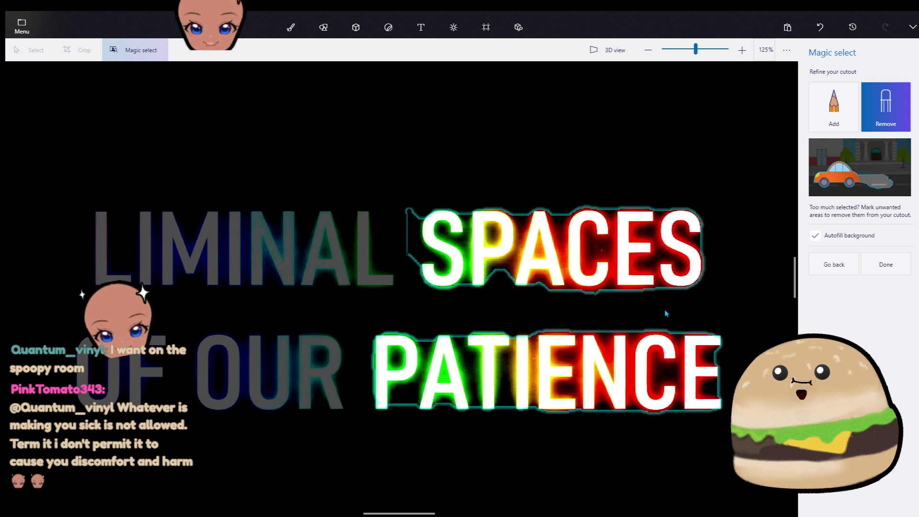
left_click(834, 107)
scroll(225, 251, "up", 3)
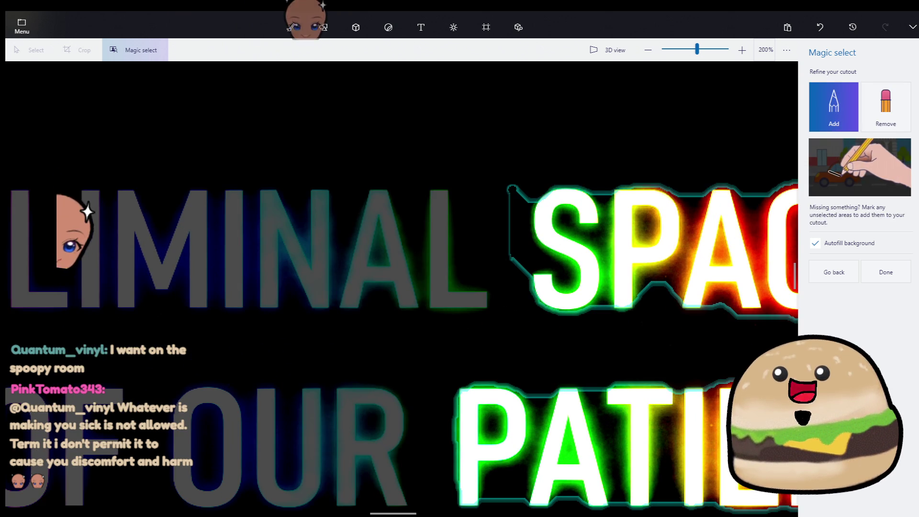
left_click_drag(76, 248, 109, 251)
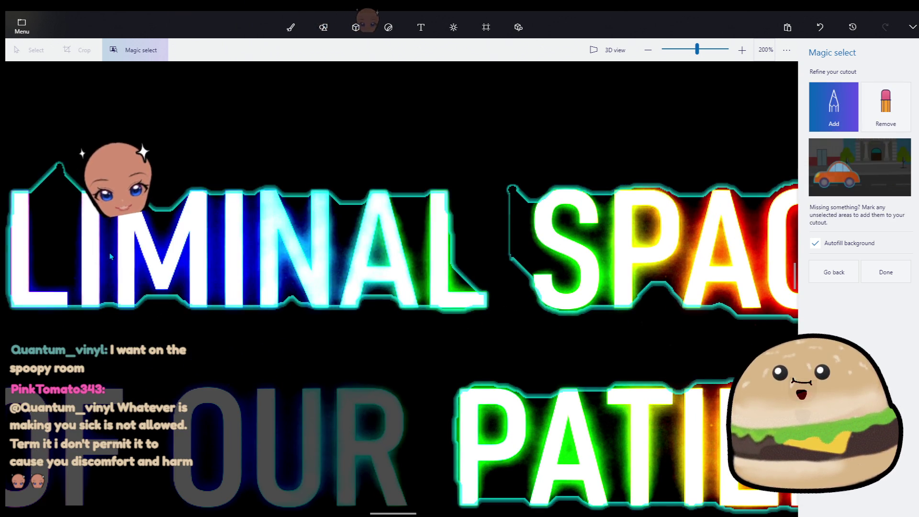
left_click(224, 412)
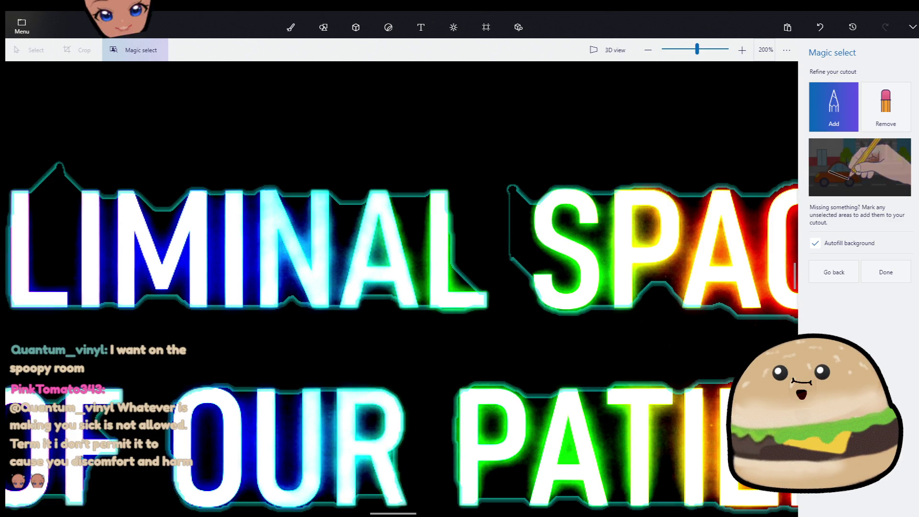
scroll(276, 296, "down", 2)
scroll(275, 297, "left", 3)
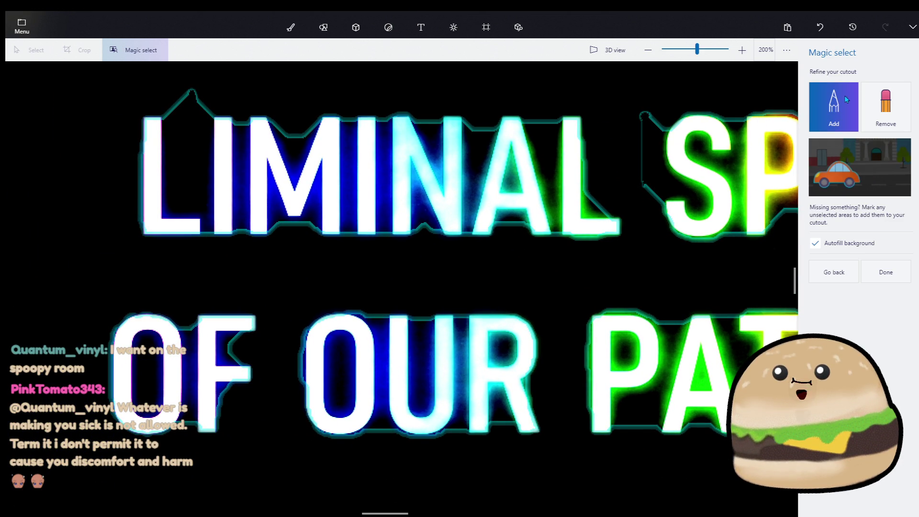
- Trim background beside the L and A and inside the O's, undoing bad strokes
left_click(885, 107)
left_click_drag(187, 100, 201, 93)
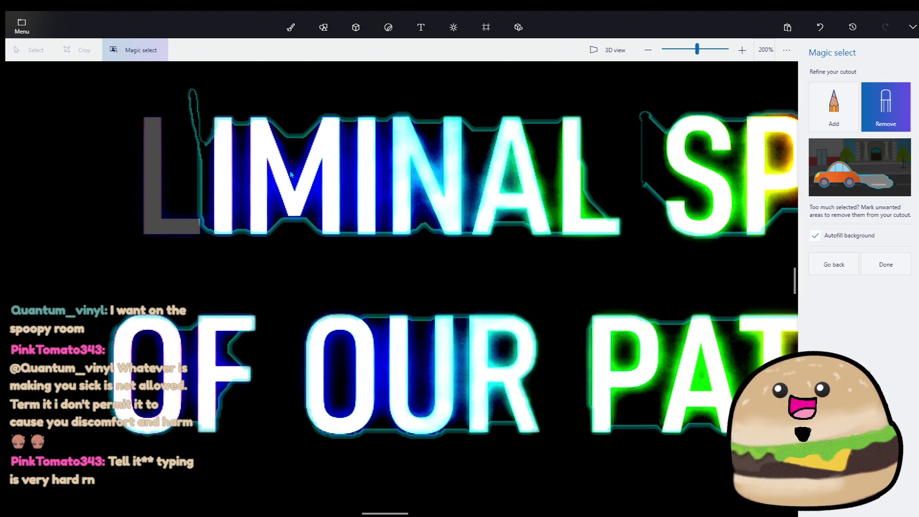
key("ctrl+z")
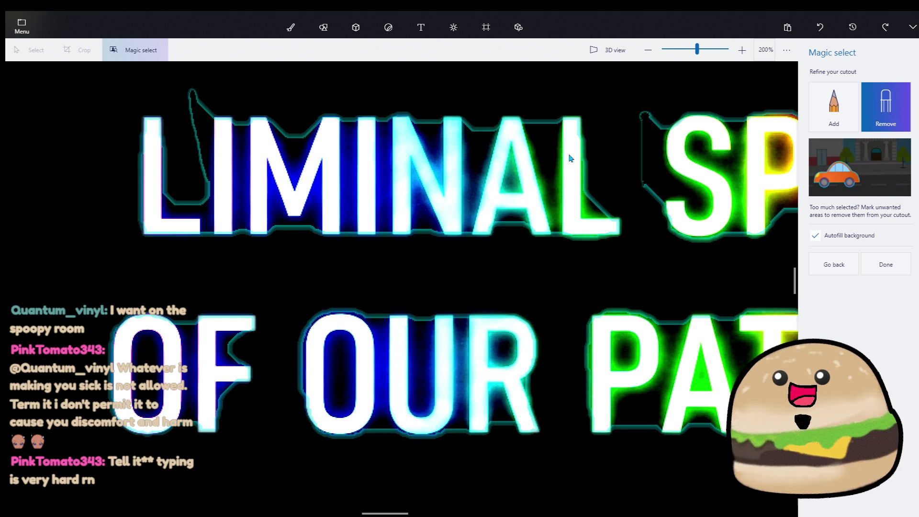
left_click_drag(545, 153, 541, 109)
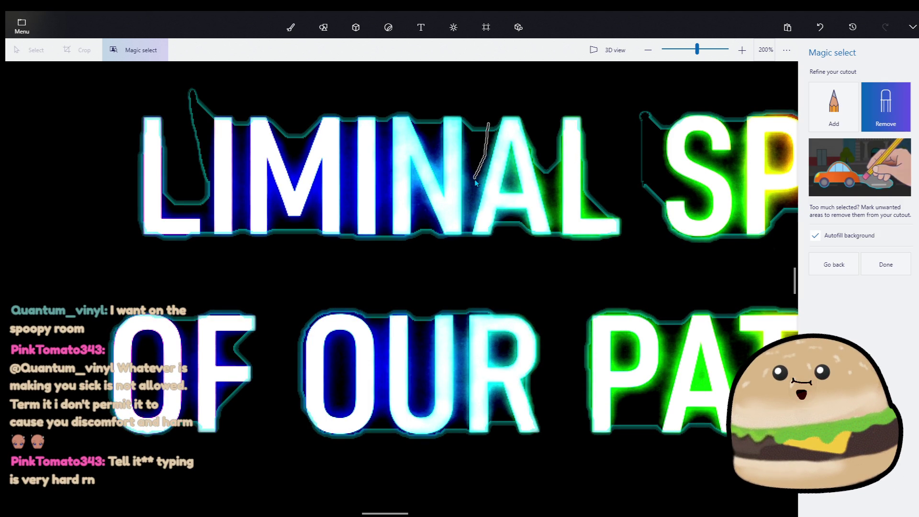
left_click_drag(475, 179, 475, 182)
key("ctrl+z")
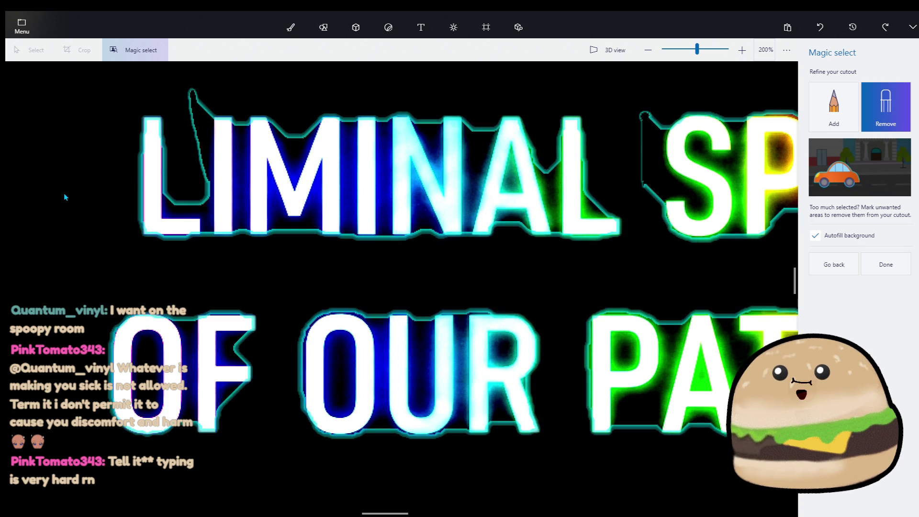
left_click_drag(478, 121, 478, 124)
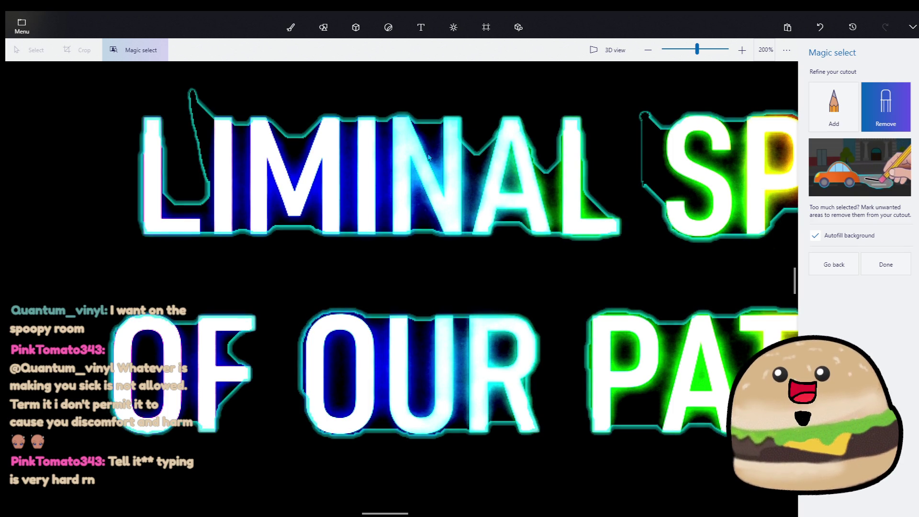
left_click_drag(424, 109, 424, 111)
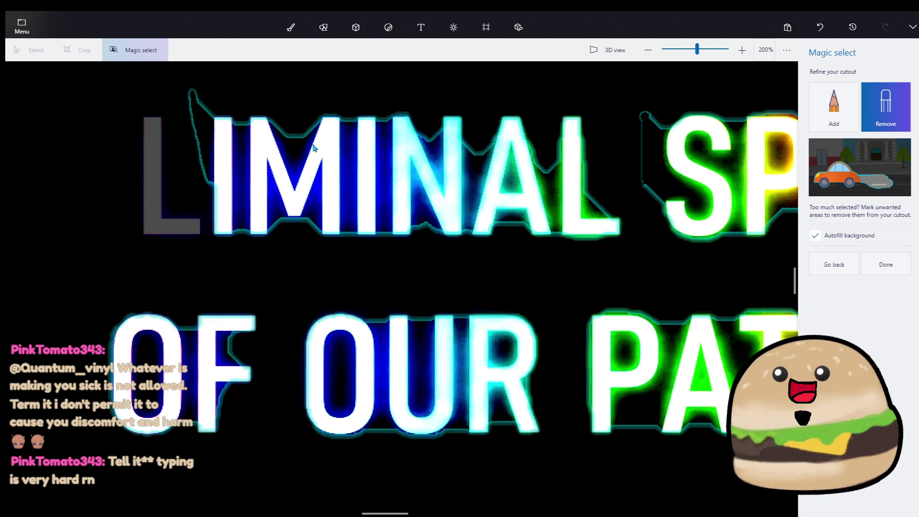
key("ctrl+z")
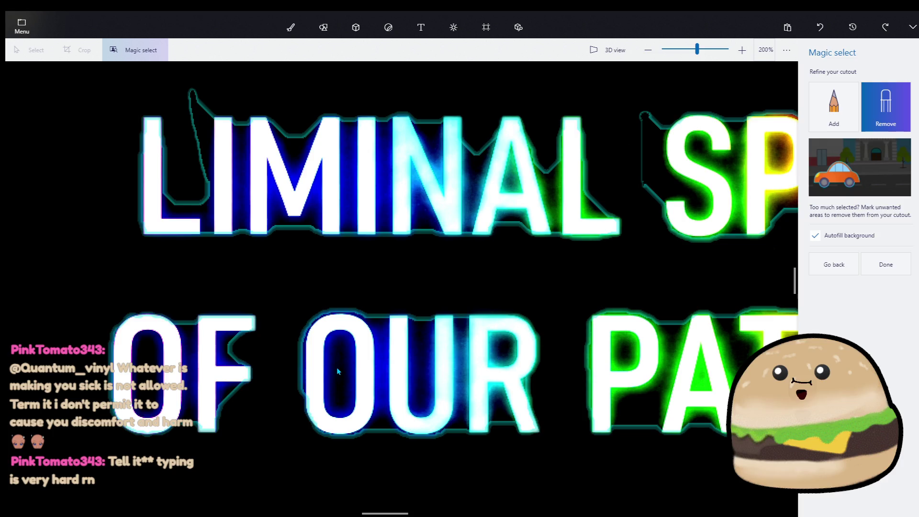
left_click_drag(339, 389, 338, 391)
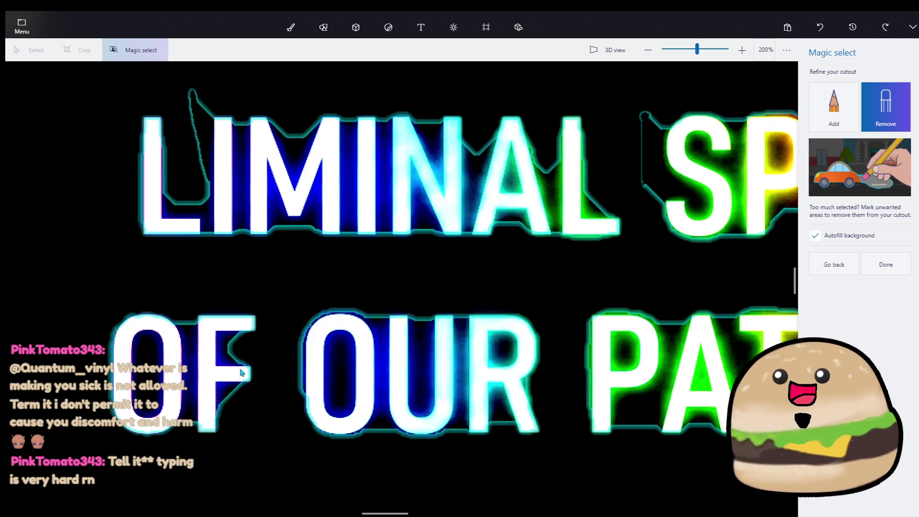
left_click_drag(151, 385, 151, 403)
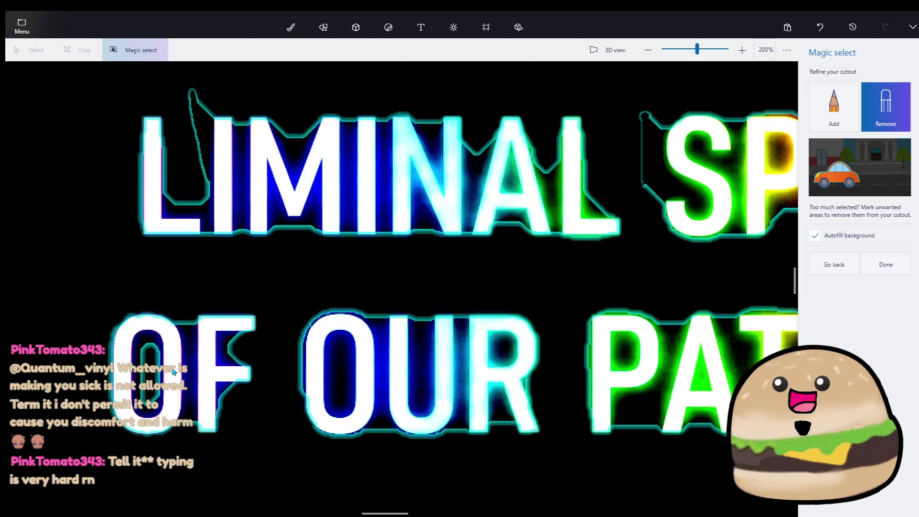
left_click_drag(500, 295, 145, 282)
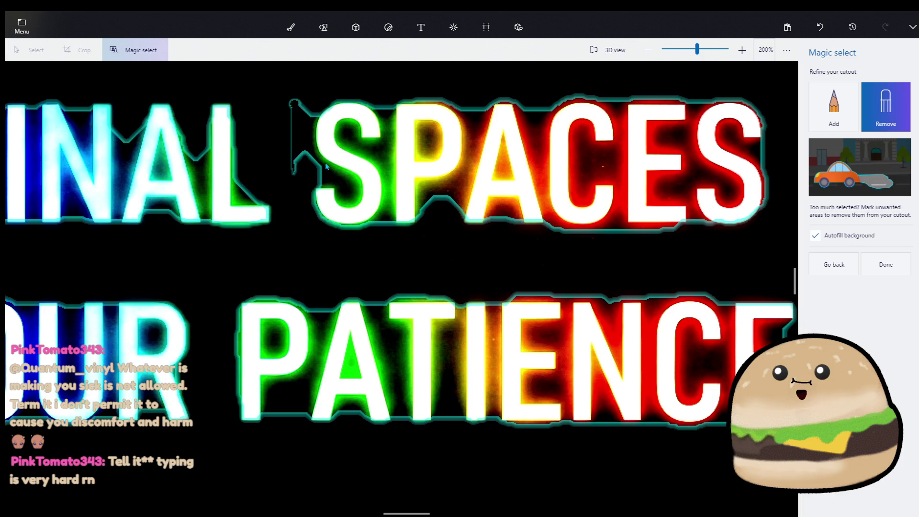
- Remove the small background holes inside the C and N from the cutout
scroll(345, 206, "down", 2)
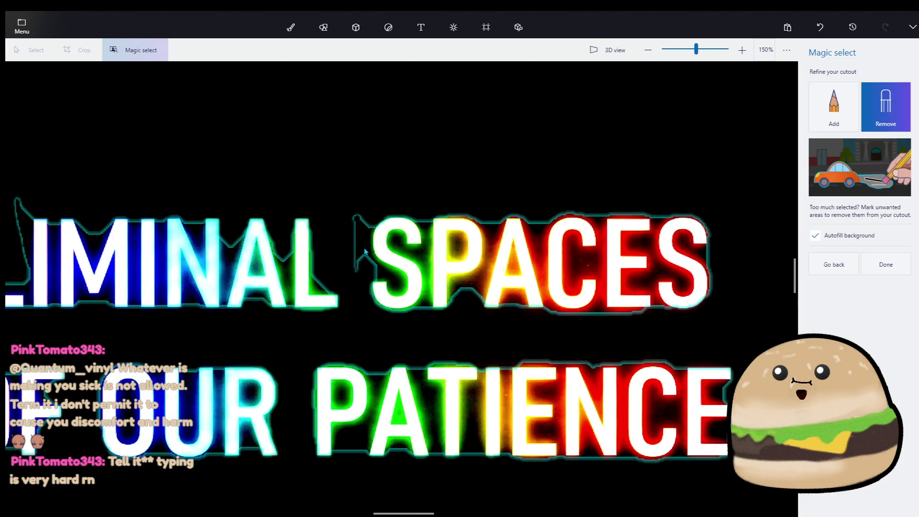
left_click(365, 251)
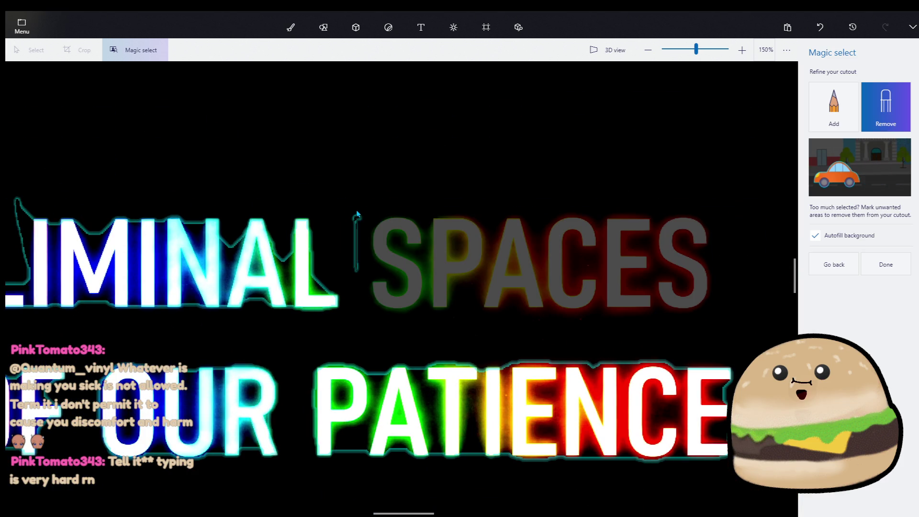
key("ctrl+z")
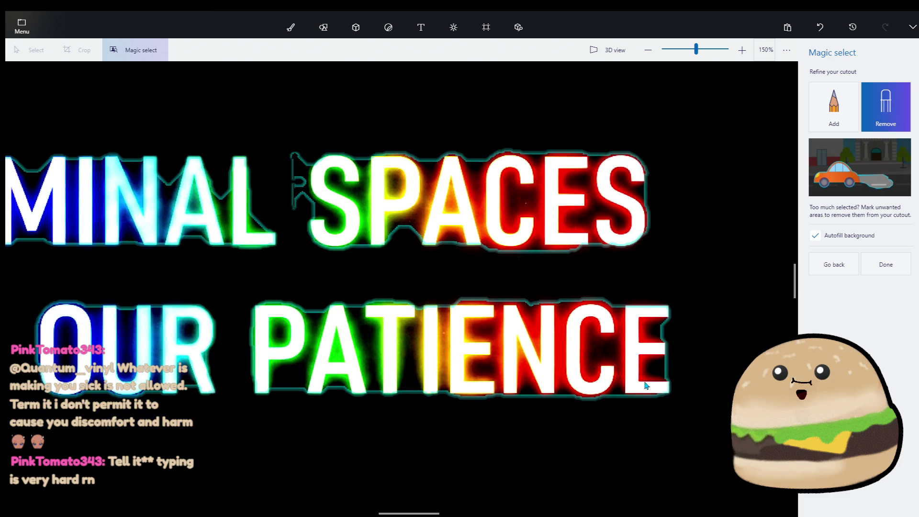
scroll(479, 306, "down", 1)
scroll(479, 307, "right", 1)
left_click(603, 355)
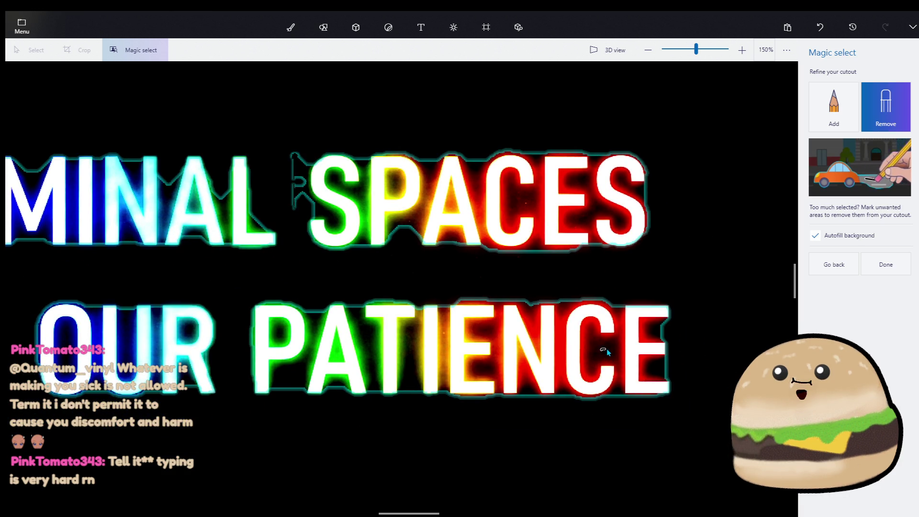
scroll(574, 306, "down", 1)
scroll(574, 306, "left", 1)
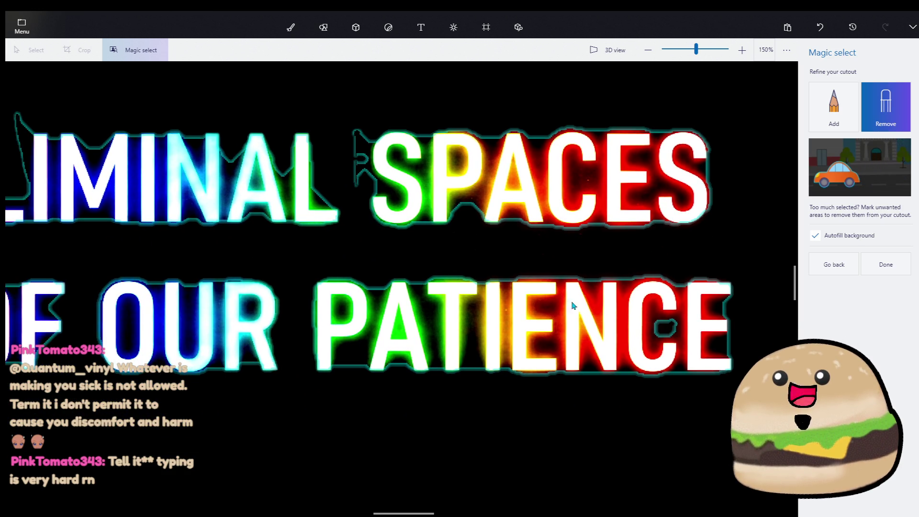
left_click(549, 342)
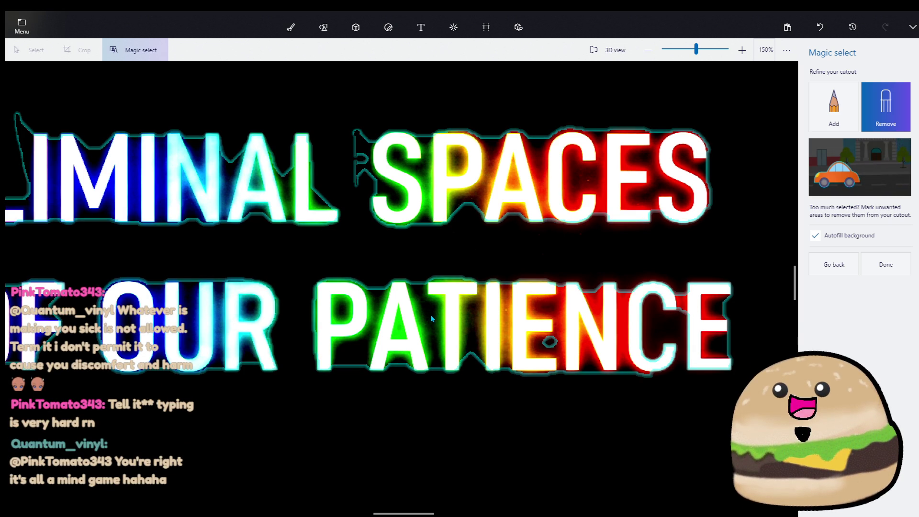
- Check the lettering outline at different zooms and finish refining the cutout
scroll(430, 311, "down", 3)
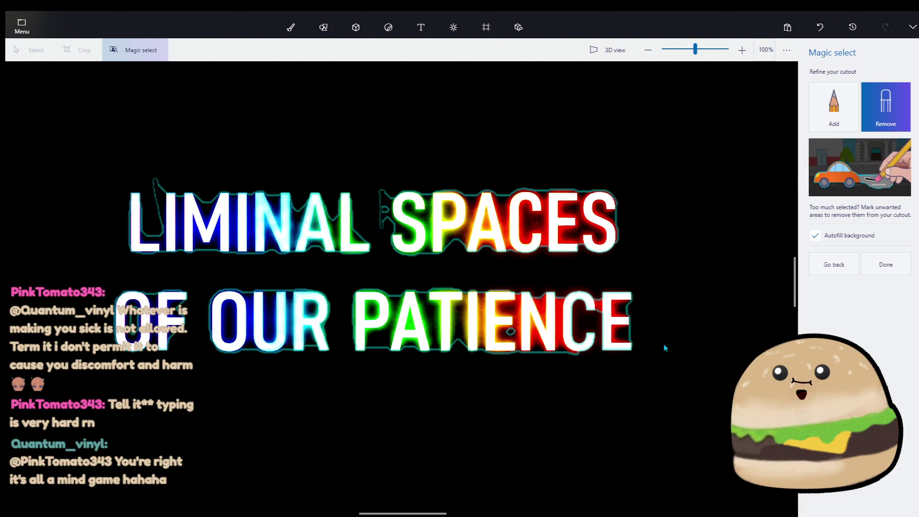
scroll(697, 337, "up", 2)
left_click(834, 106)
scroll(562, 344, "up", 2)
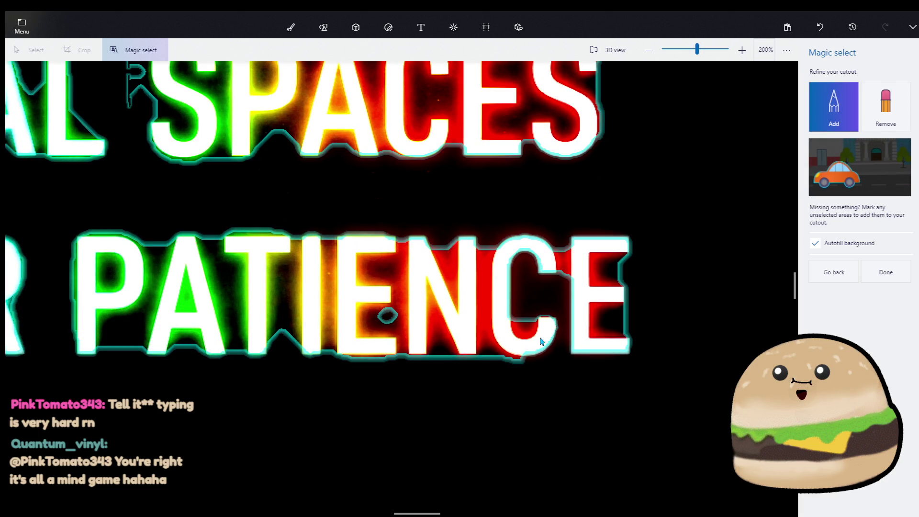
scroll(565, 327, "down", 2)
scroll(554, 310, "up", 3)
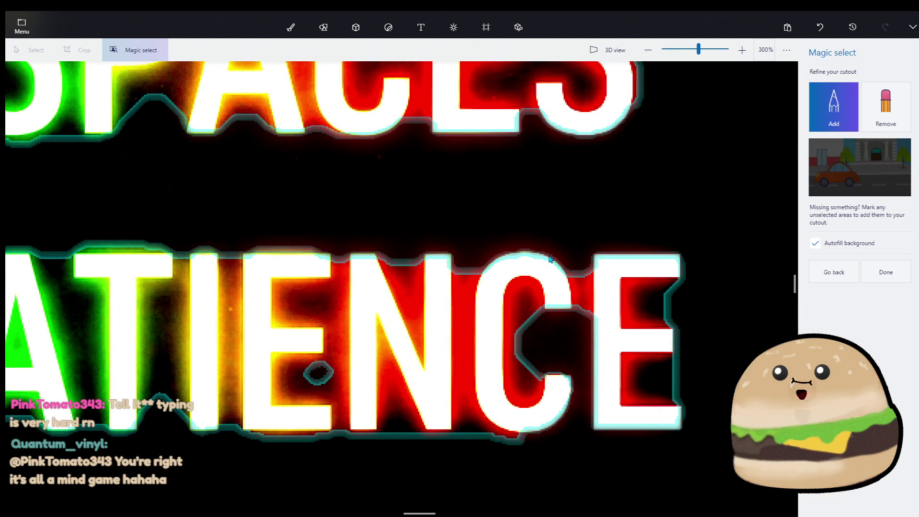
scroll(542, 271, "down", 1)
scroll(546, 263, "down", 2)
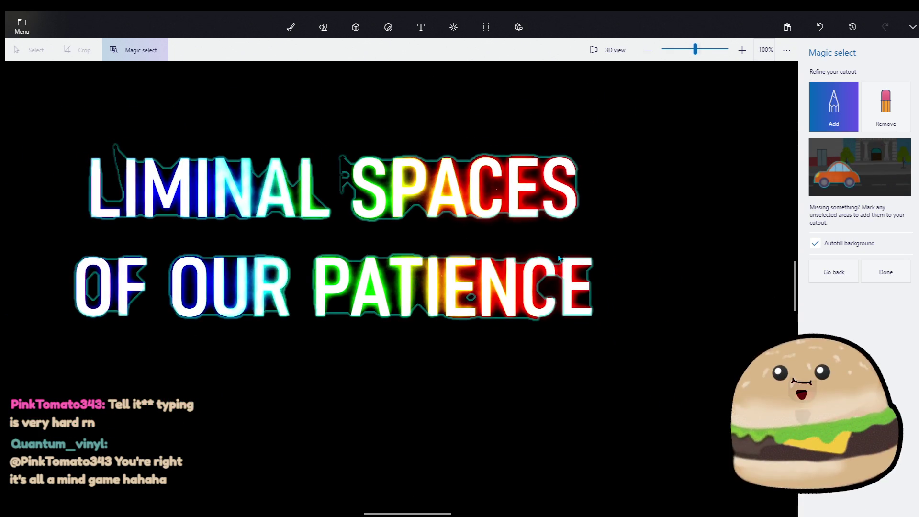
left_click(872, 271)
- Make the title a sticker, stamp it lower on the canvas, and show the desktop
left_click(835, 83)
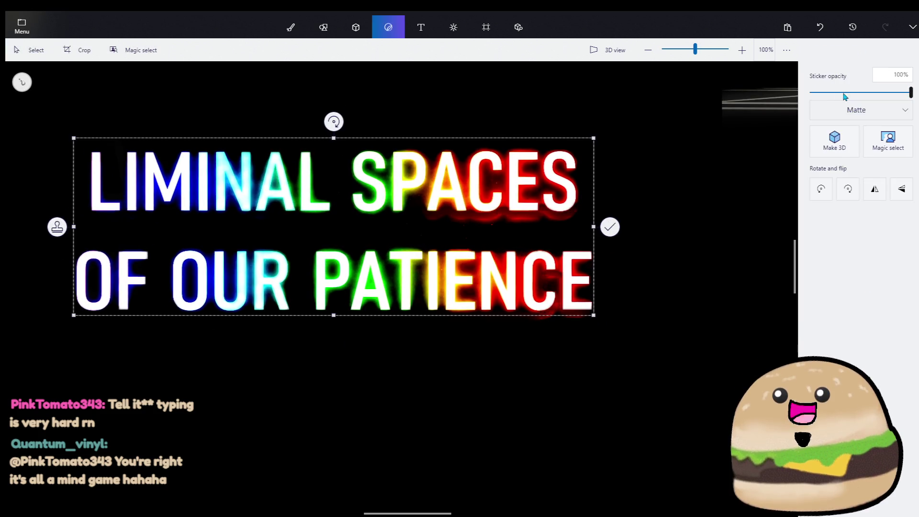
scroll(458, 175, "down", 2)
left_click_drag(447, 201, 514, 458)
left_click(523, 350)
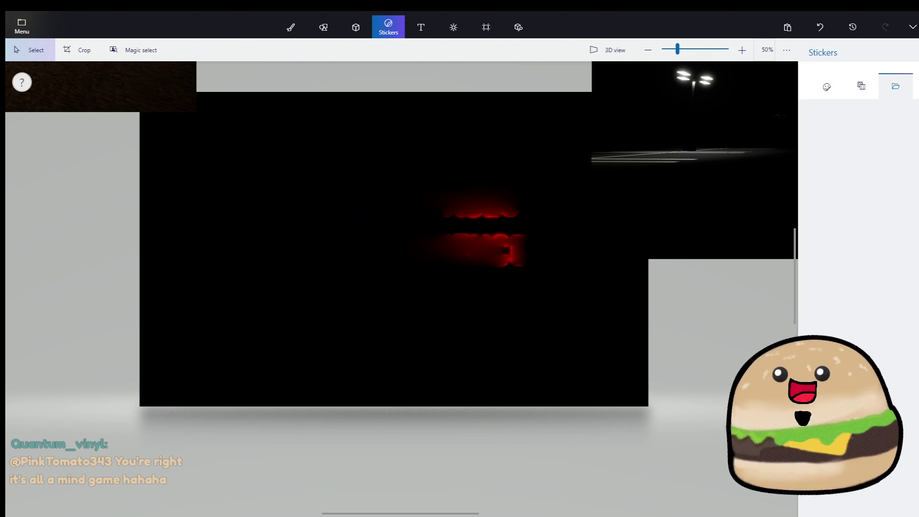
key("super+d")
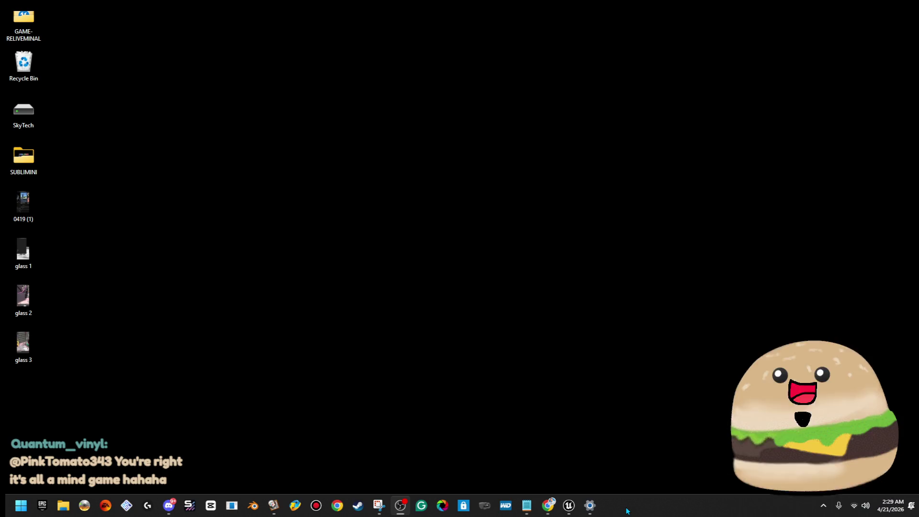
- Relaunch Paint 3D and open the recovered Untitled_recent project
key("super")
type("p")
left_click(131, 162)
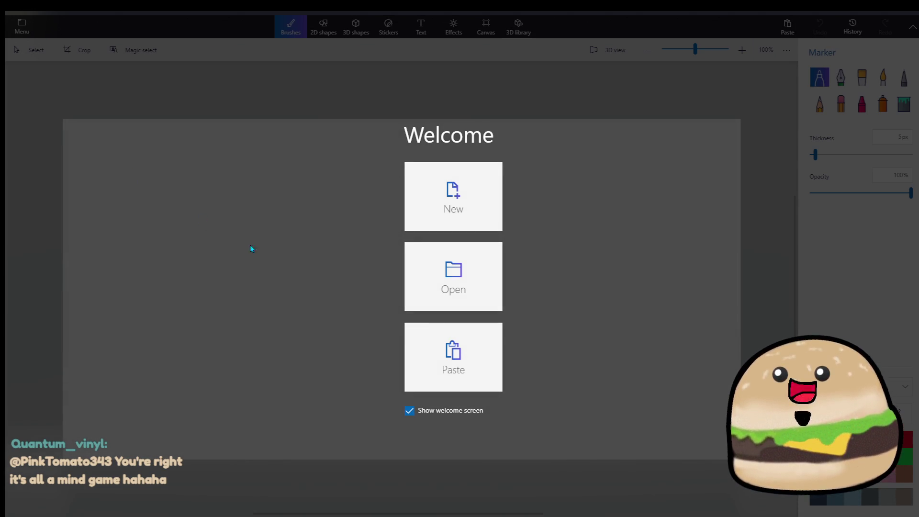
left_click(417, 300)
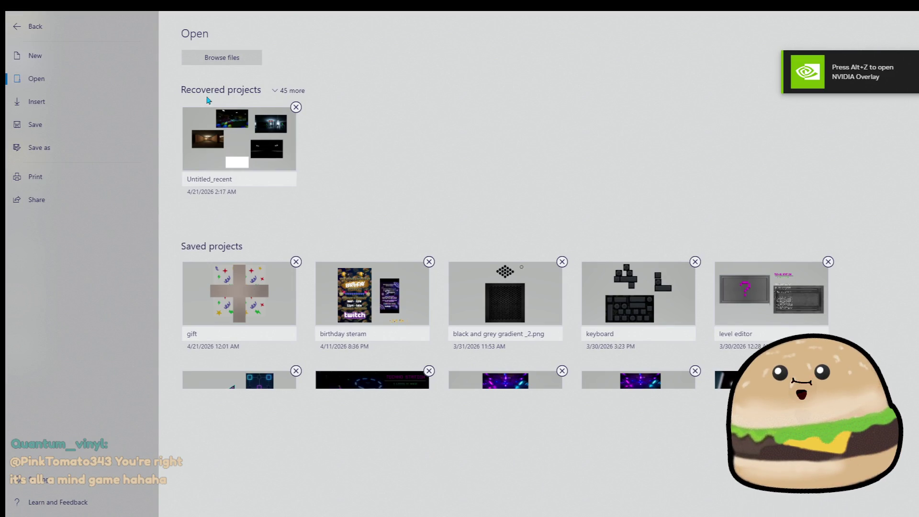
left_click(242, 155)
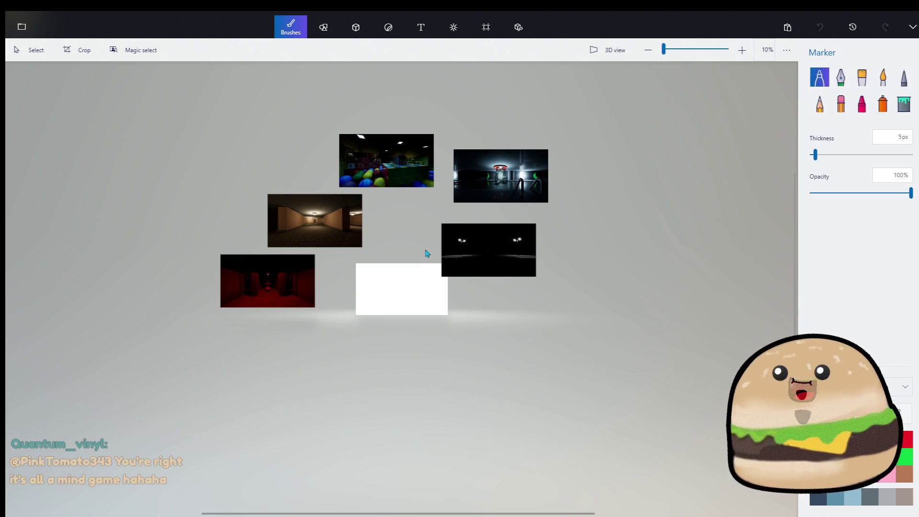
- Insert the 'sign glow letters cutout' image into the collage
scroll(421, 266, "up", 3)
left_click(22, 37)
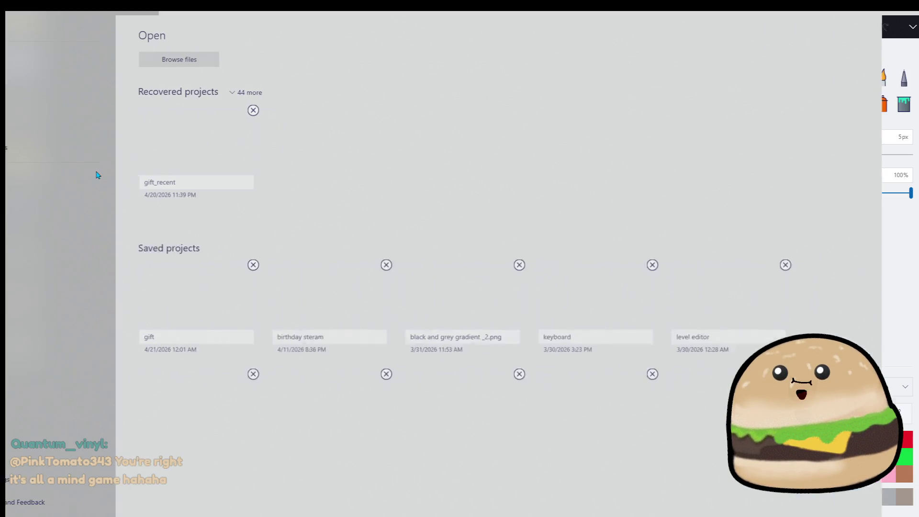
key("Escape")
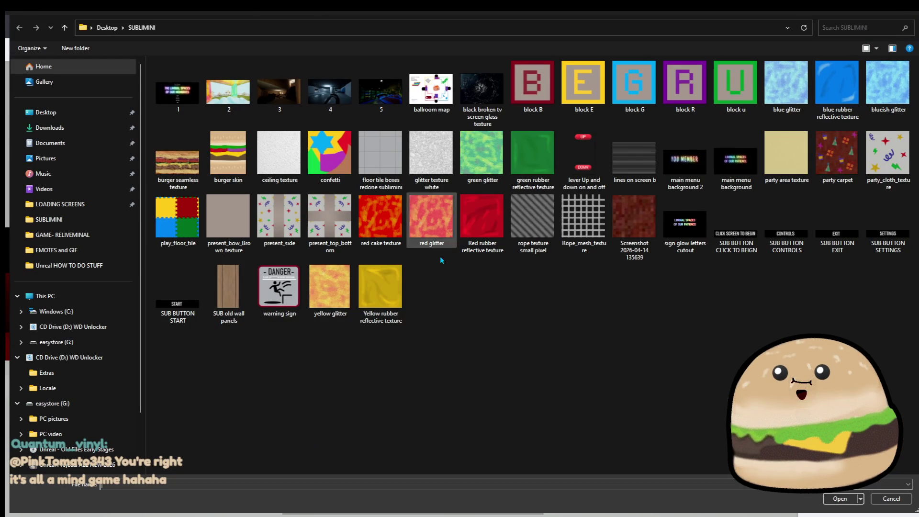
double_click(669, 237)
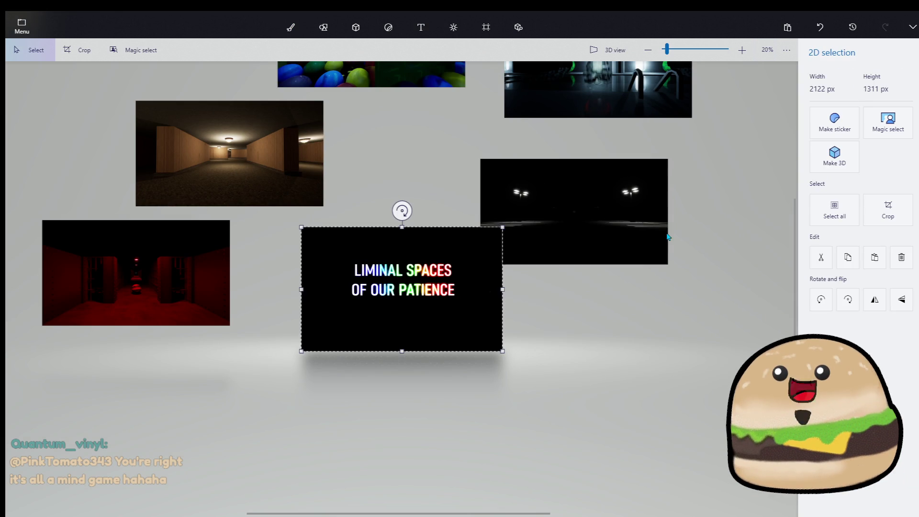
- Magic select the title image, accept the area, and remove most of the title
left_click(897, 126)
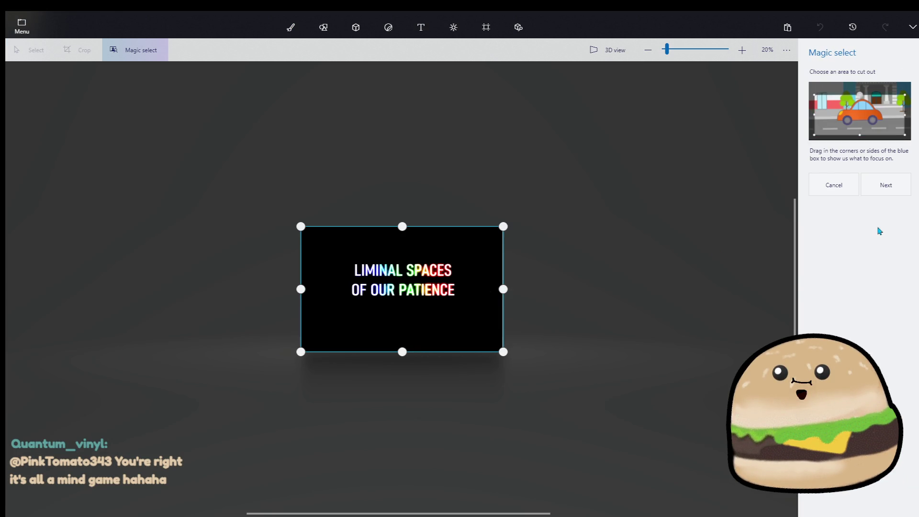
left_click(886, 187)
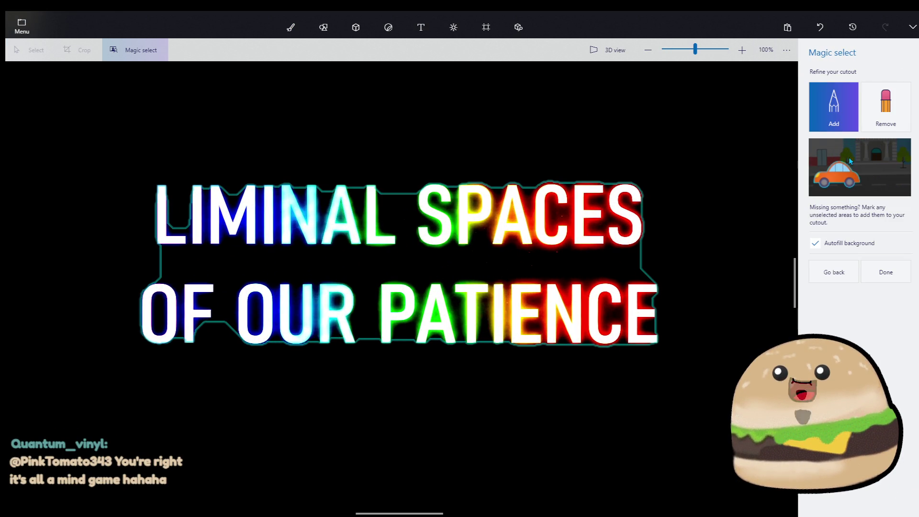
left_click(885, 107)
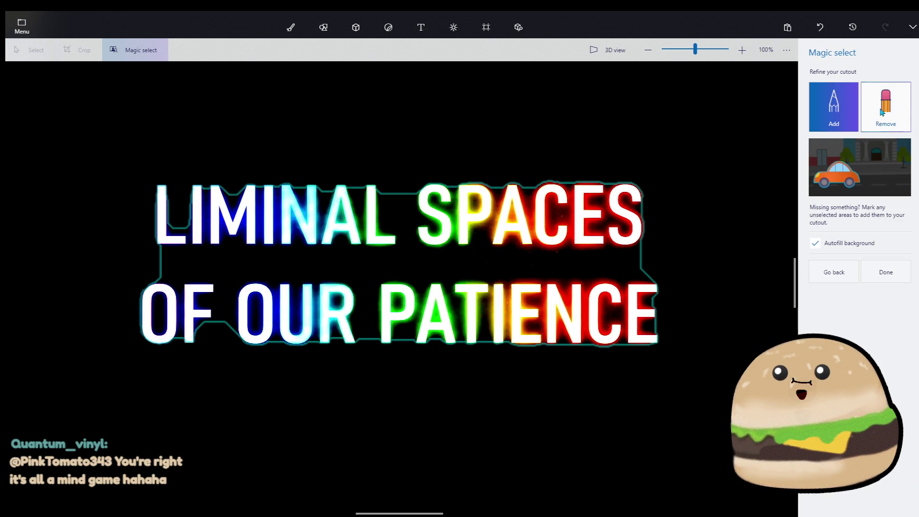
left_click_drag(652, 259, 144, 267)
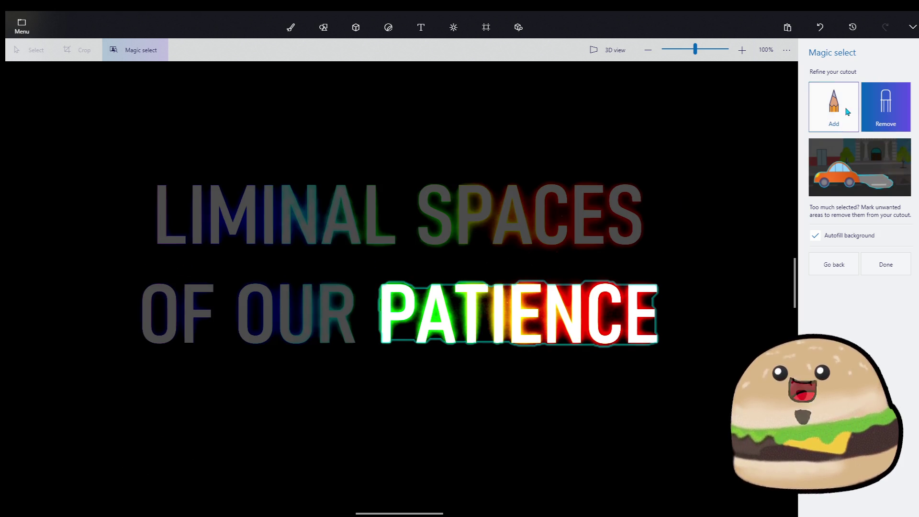
- Add OUR, OF, the L of LIMINAL and SPACES back, then finish the cutout
left_click(834, 106)
scroll(286, 340, "up", 5)
left_click_drag(362, 297, 139, 299)
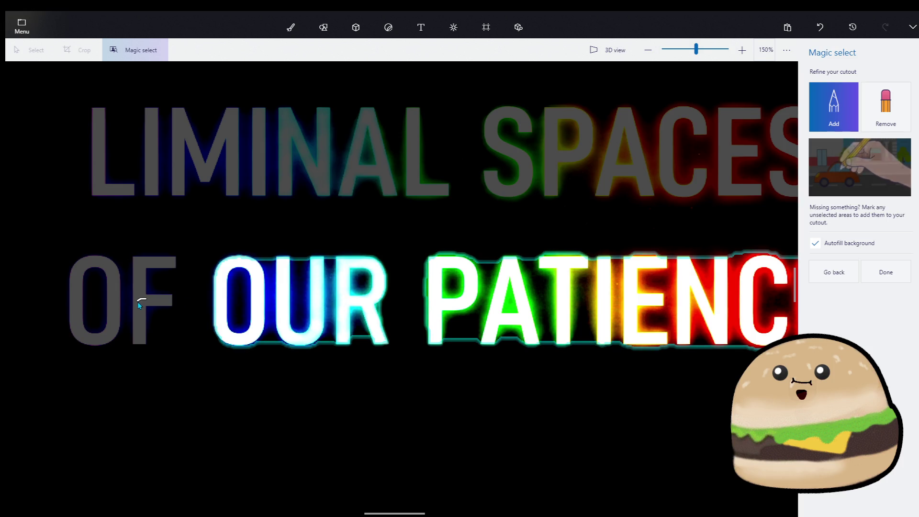
left_click_drag(235, 178, 236, 154)
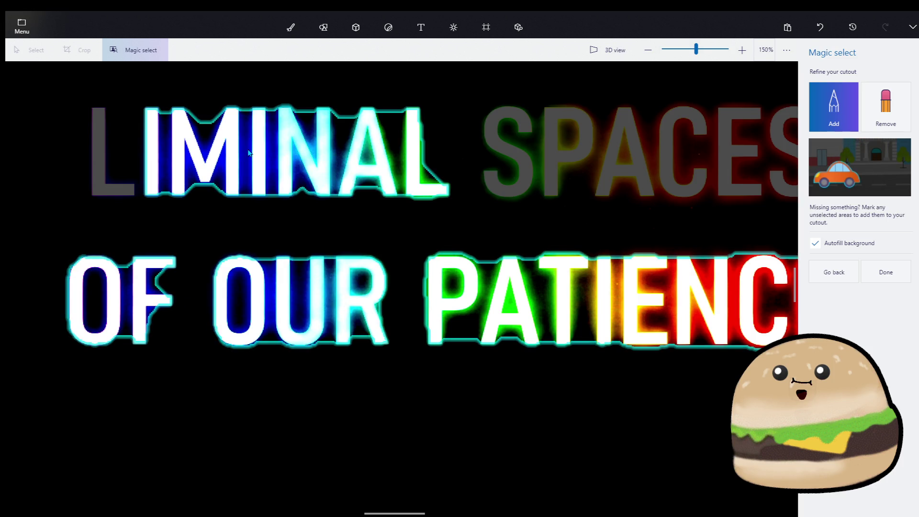
left_click(112, 191)
left_click_drag(635, 148, 619, 168)
scroll(643, 176, "down", 3)
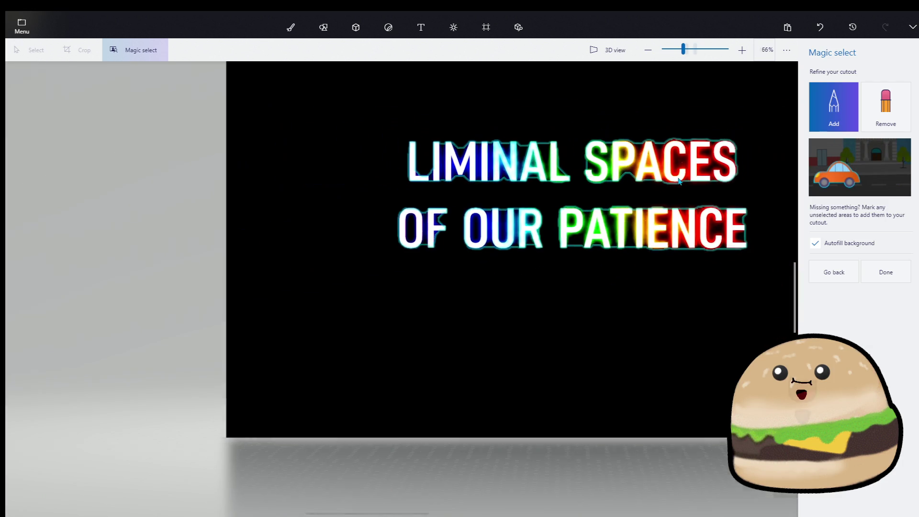
scroll(727, 182, "up", 3)
scroll(727, 182, "down", 1)
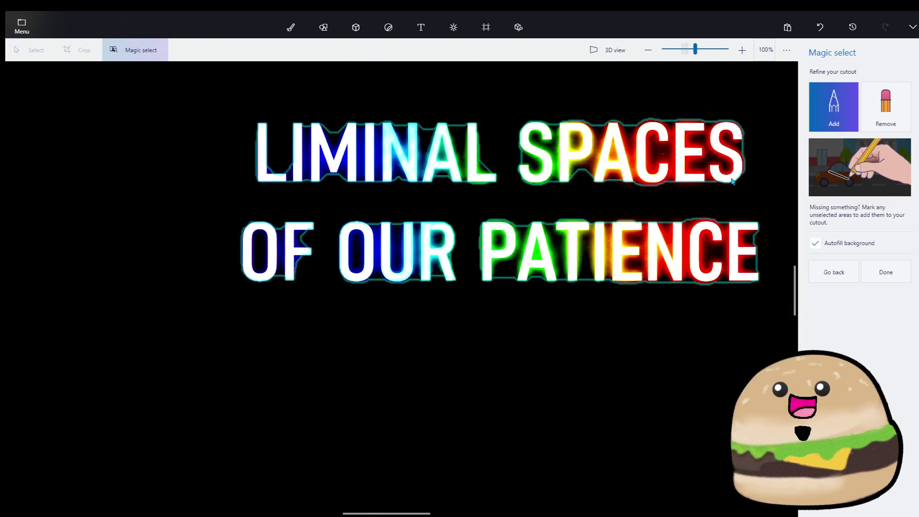
left_click(894, 275)
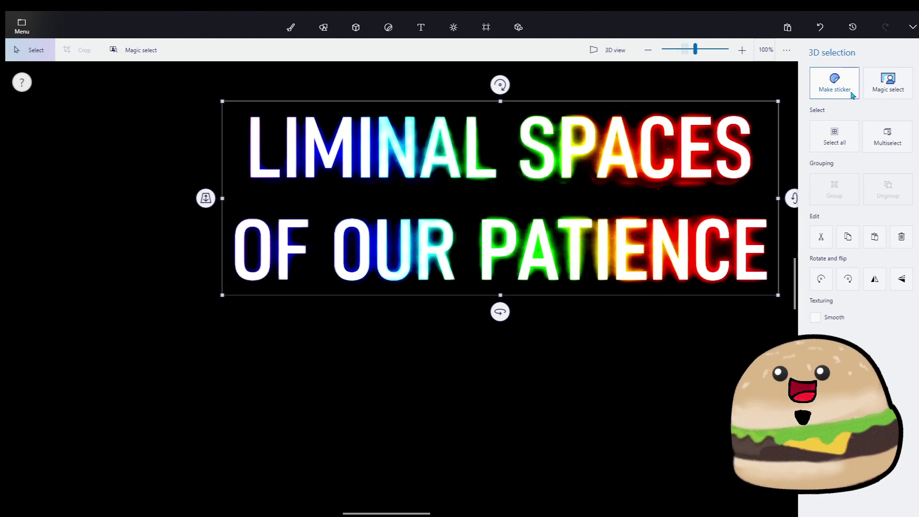
- Turn the title cutout into a sticker and find it among the custom stickers
left_click(835, 81)
left_click(835, 140)
scroll(654, 219, "down", 2)
scroll(654, 219, "down", 5)
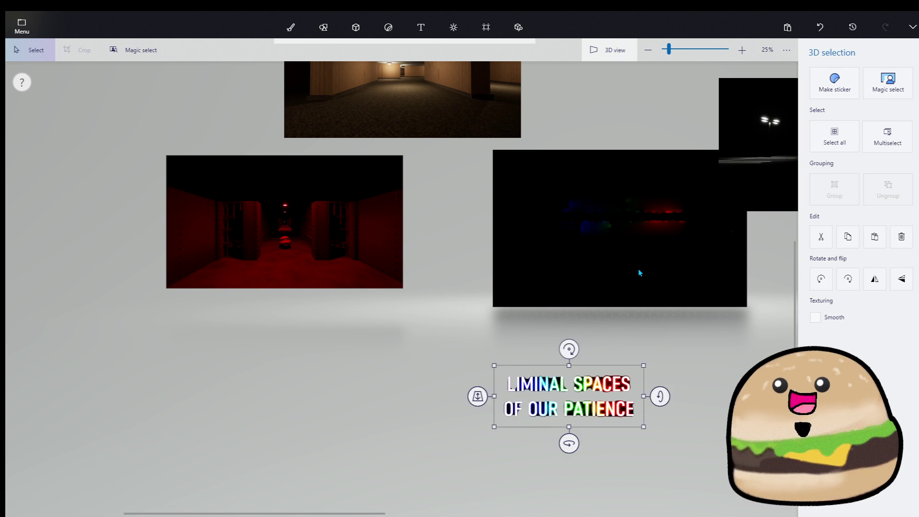
left_click(640, 272)
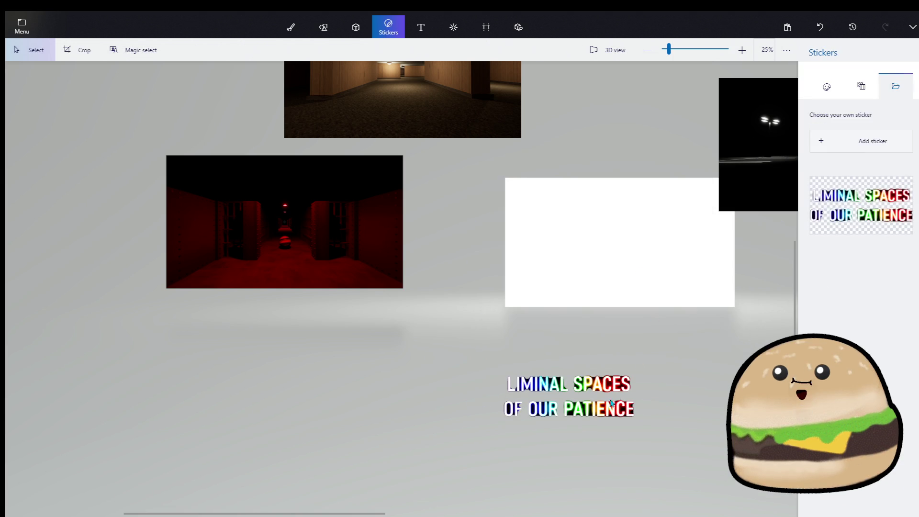
scroll(672, 338, "down", 3)
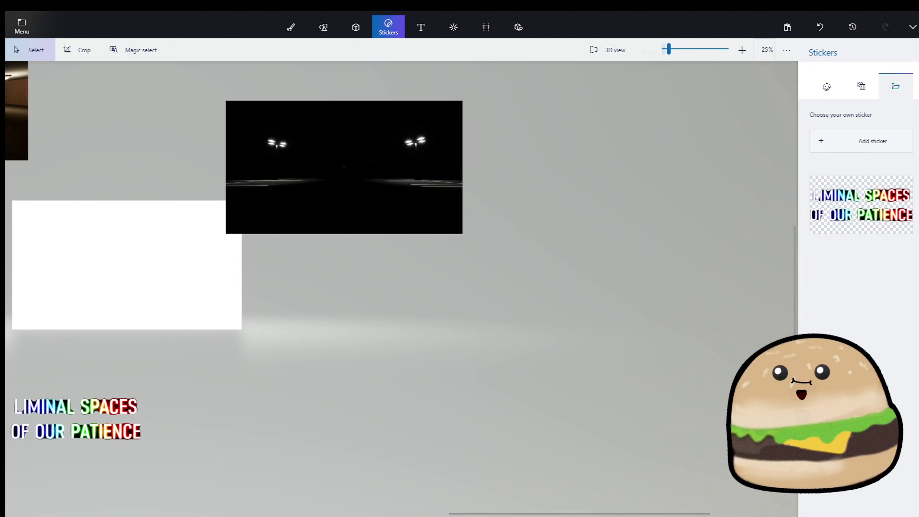
left_click(22, 26)
- Save the collage as an editable Paint 3D project named 'inal spaces title'
left_click(58, 149)
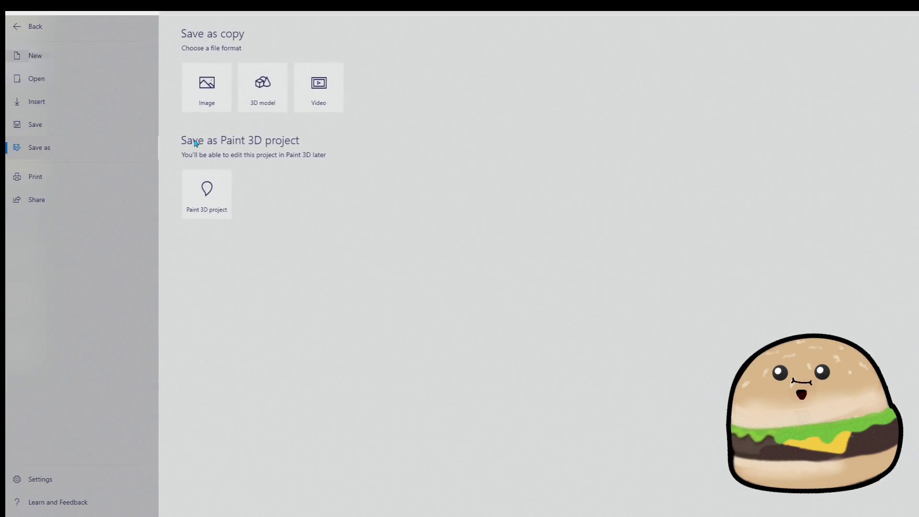
left_click(201, 192)
type("lim")
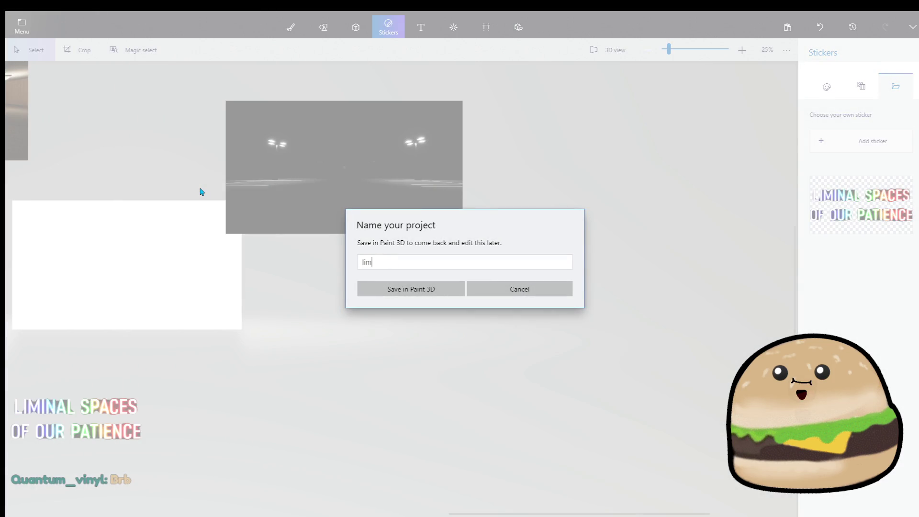
type("inal spaces title")
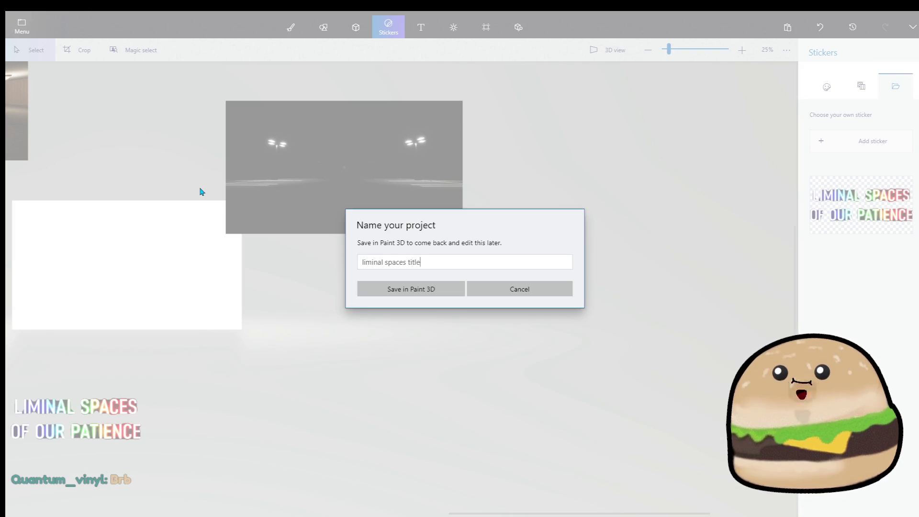
key("Return")
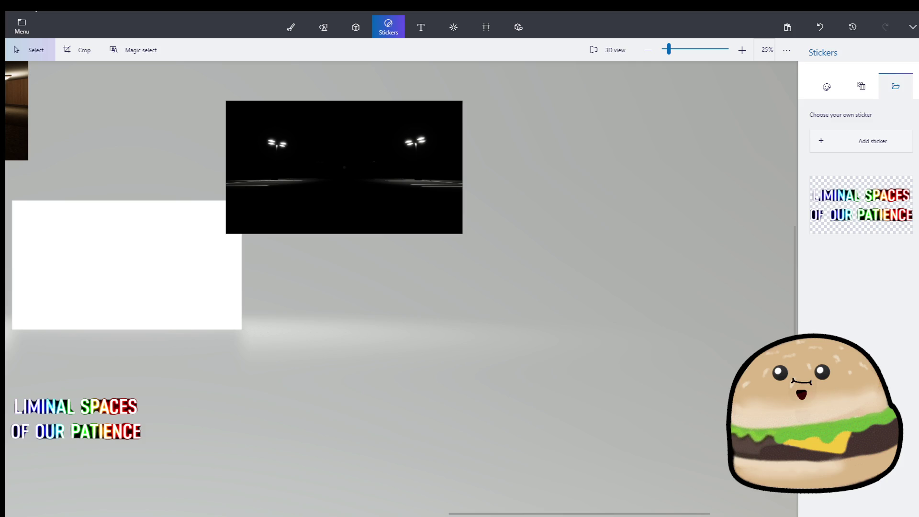
- Move the rainbow title sticker into the white rectangle, enlarge it and nudge it lower
scroll(423, 311, "left", 5)
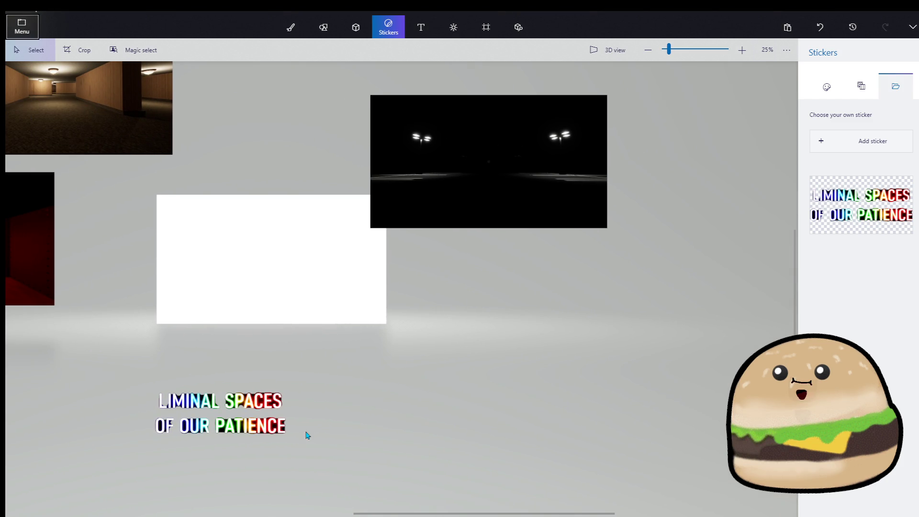
scroll(371, 230, "down", 3)
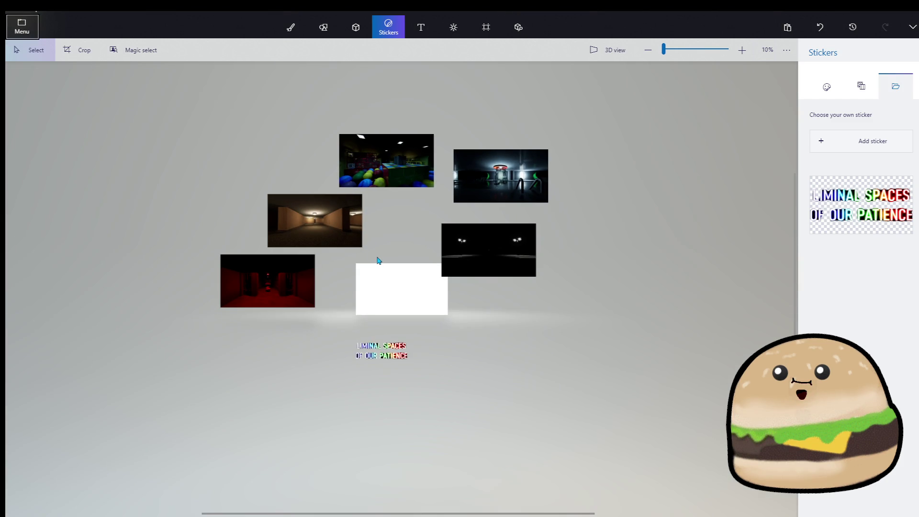
scroll(378, 260, "up", 3)
left_click(419, 469)
mouse_move(420, 469)
left_mouse_down()
mouse_move(407, 342)
mouse_move(416, 319)
left_mouse_up()
left_click_drag(489, 295, 523, 276)
left_click_drag(430, 314, 430, 319)
left_click(559, 334)
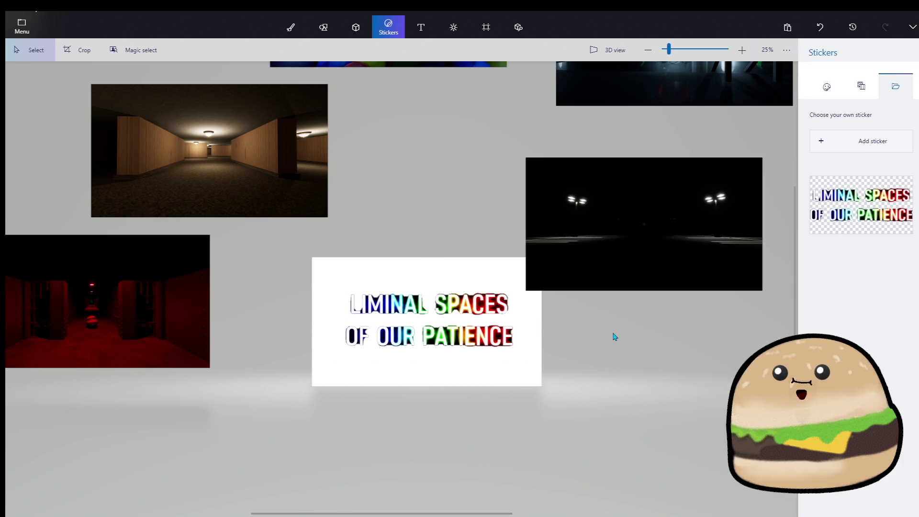
- Rearrange the images so the dark parking image sits on the white panel above the title
scroll(614, 336, "down", 3)
left_click(476, 269)
mouse_move(475, 270)
left_mouse_down()
mouse_move(463, 303)
mouse_move(442, 303)
left_mouse_up()
scroll(442, 302, "up", 3)
scroll(444, 293, "up", 1)
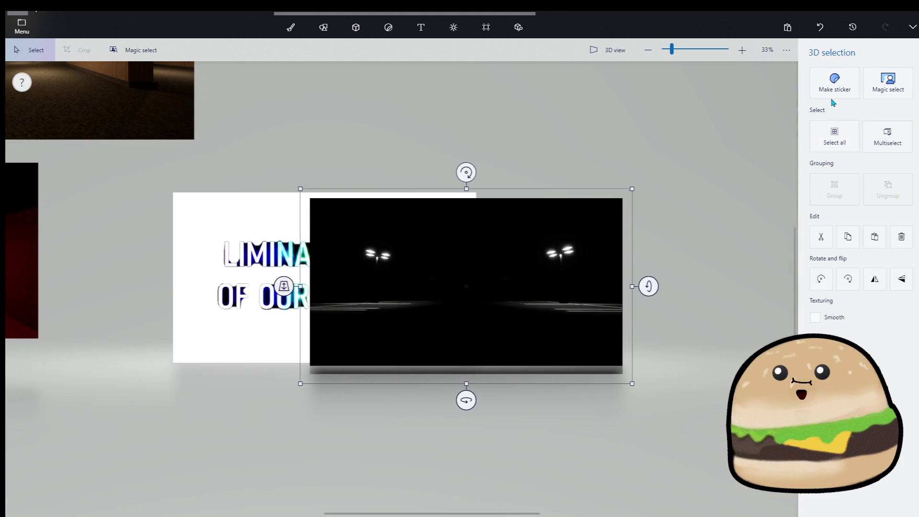
mouse_move(530, 266)
left_mouse_down()
mouse_move(405, 258)
mouse_move(321, 354)
left_mouse_up()
left_click(396, 257)
left_click_drag(396, 257, 390, 425)
left_click(329, 334)
left_click_drag(330, 334, 394, 240)
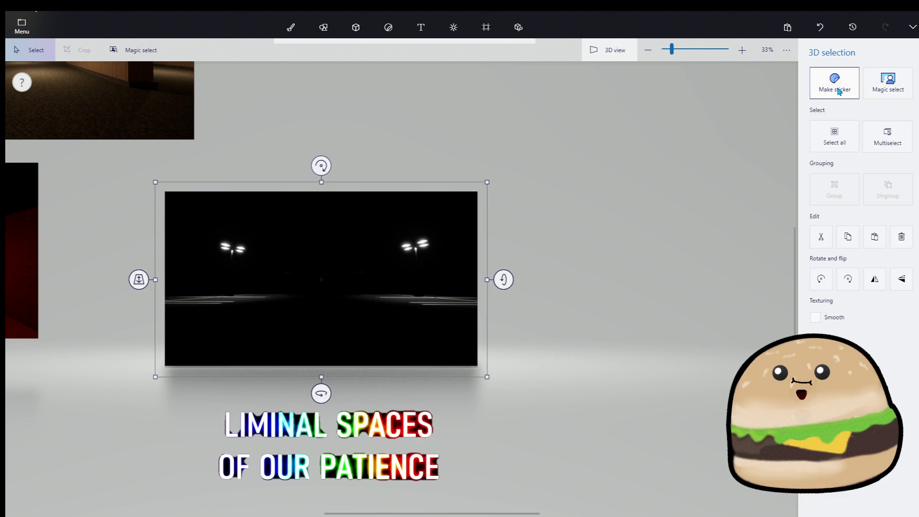
- Make the dark image a sticker, cut its right half and paste it nudged left
left_click(838, 90)
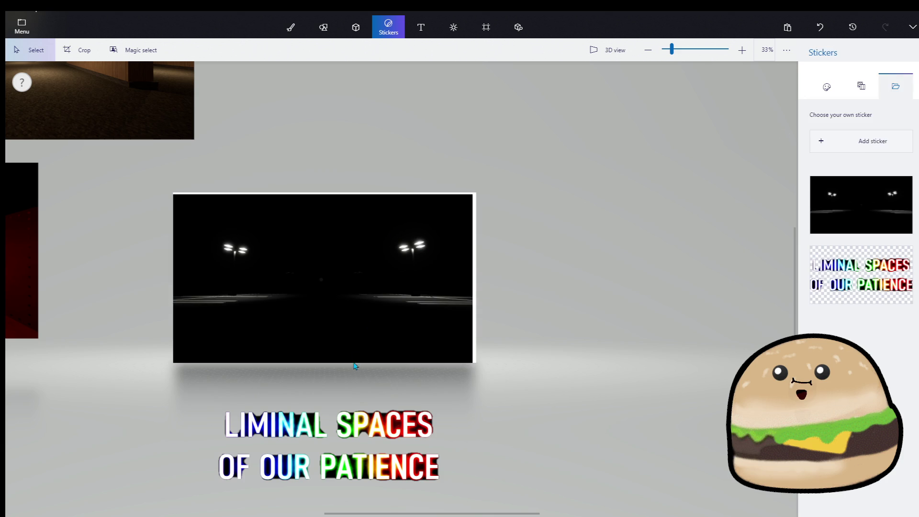
left_click_drag(339, 368, 507, 193)
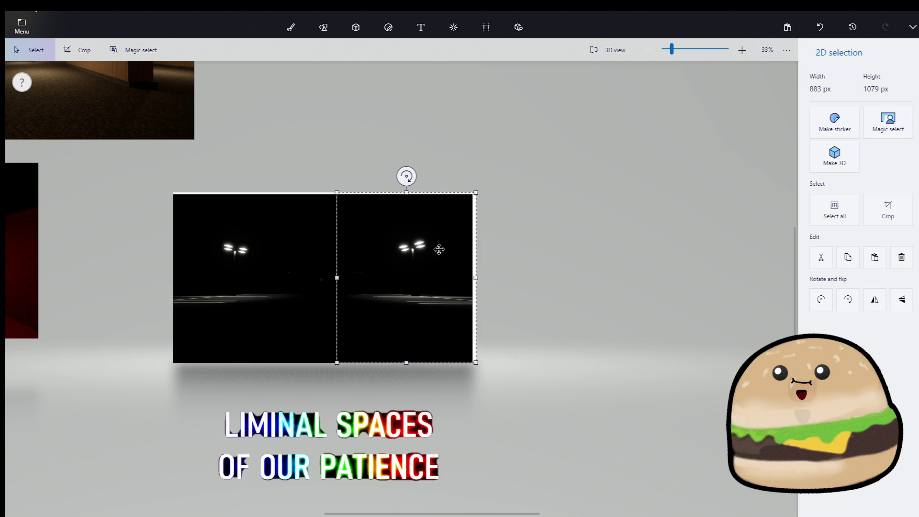
right_click(423, 250)
left_click(481, 302)
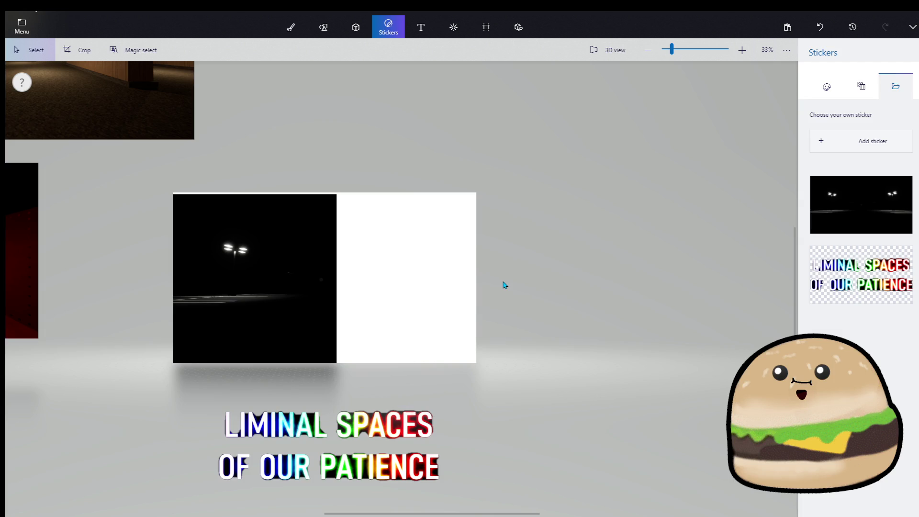
scroll(505, 286, "down", 1)
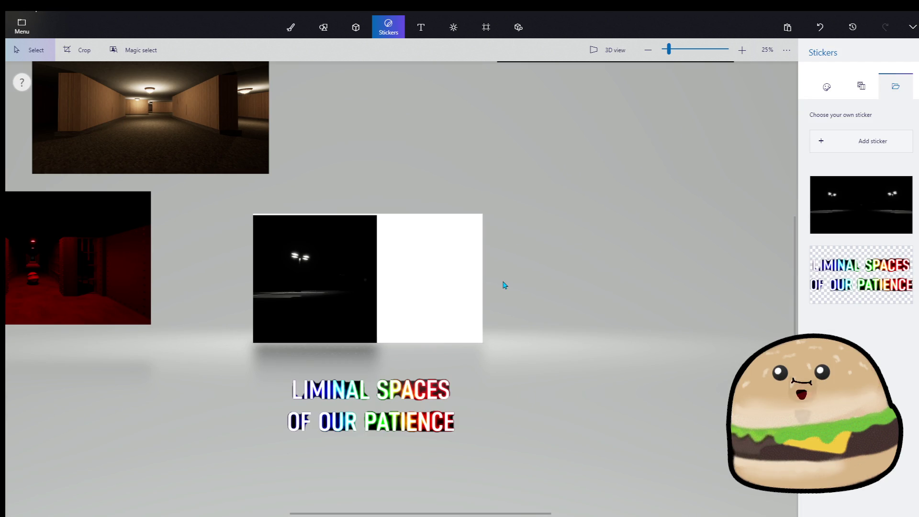
key("ctrl+v")
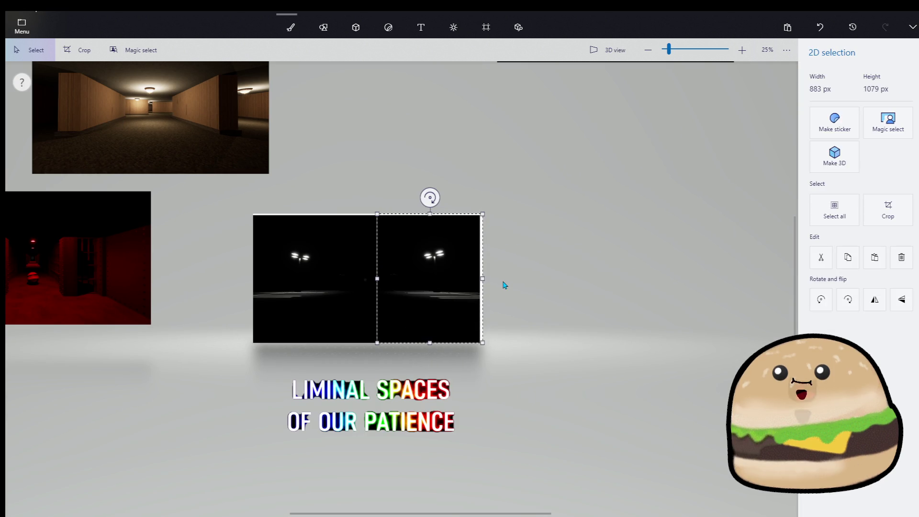
key("Left")
key("Left")
key("Left")
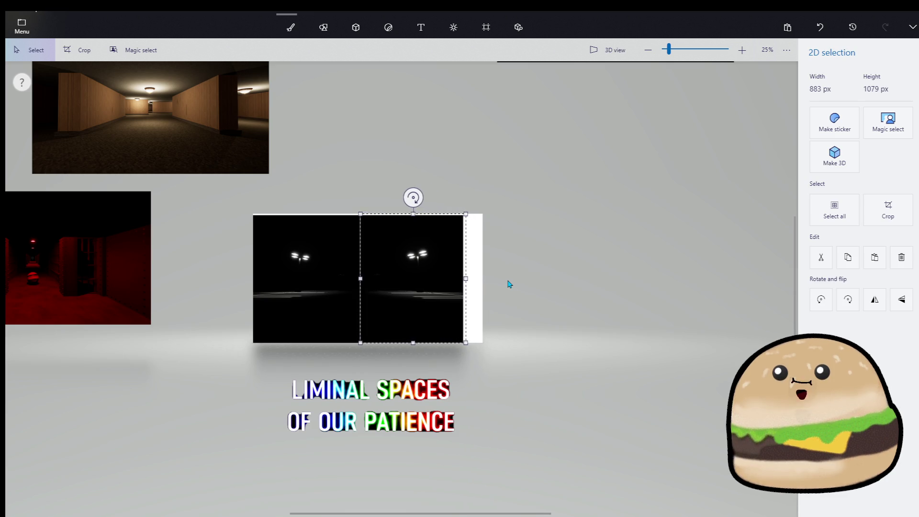
key("Escape")
scroll(522, 264, "down", 3)
left_click(540, 181)
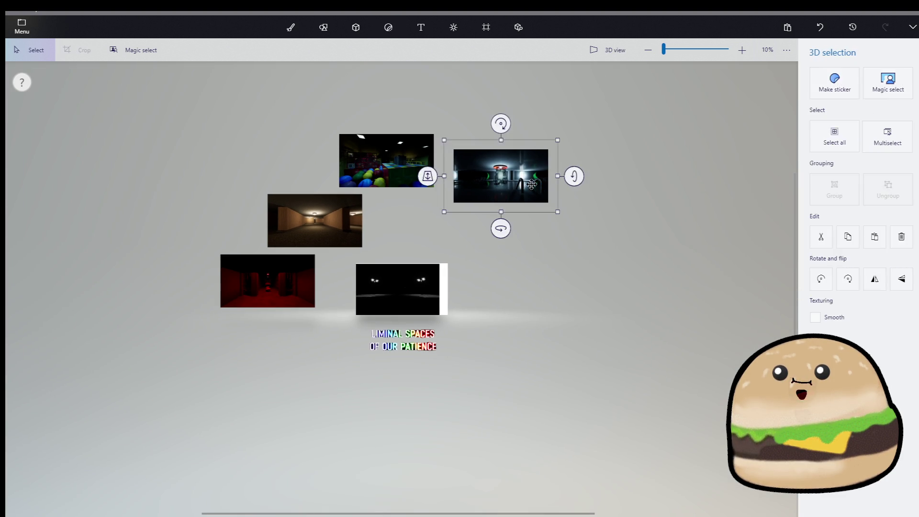
- Make the blue-lit pool image a sticker and stamp it squarely over the dark image
left_click_drag(540, 181, 515, 223)
left_click(834, 87)
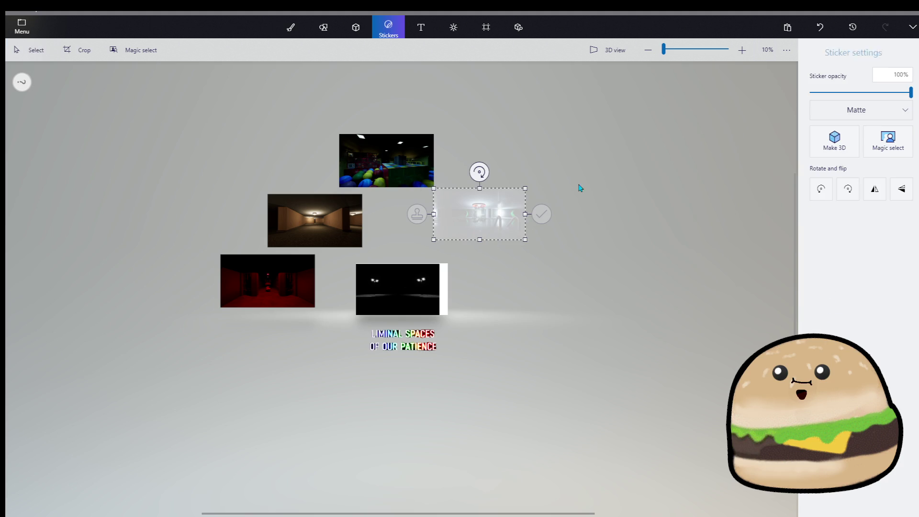
left_click_drag(462, 223, 386, 298)
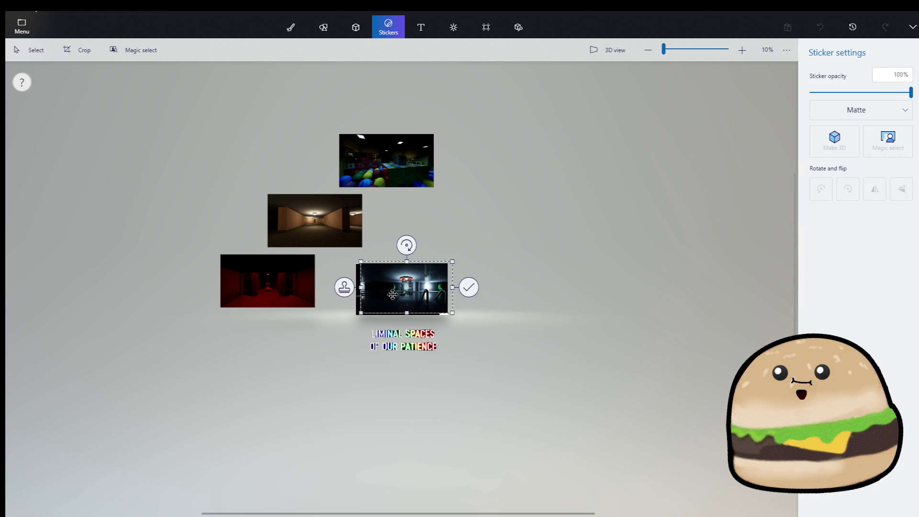
scroll(400, 290, "up", 5)
left_click_drag(554, 291, 542, 298)
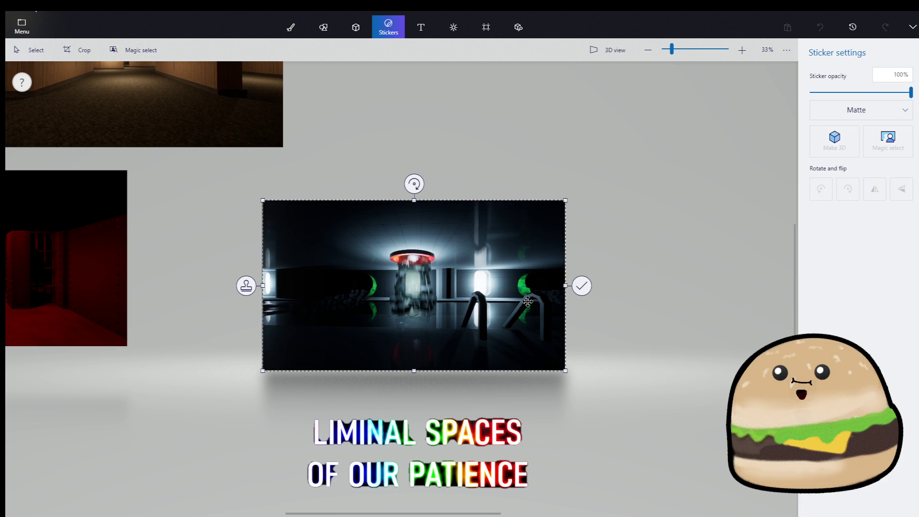
left_click(579, 286)
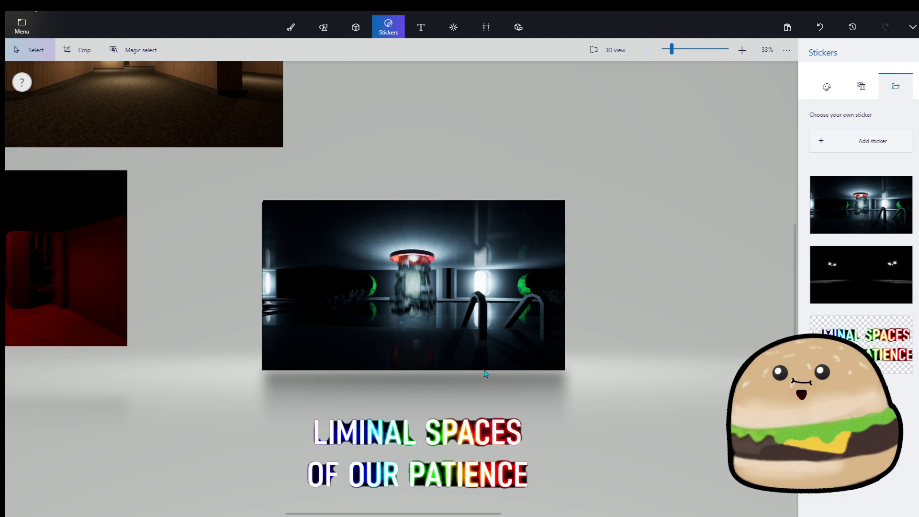
- Select and cut the pool image's right strip, then restore it with undo and redo
mouse_move(488, 373)
left_mouse_down()
mouse_move(574, 160)
mouse_move(605, 228)
left_mouse_up()
left_click(605, 228)
mouse_move(492, 372)
left_mouse_down()
mouse_move(610, 191)
mouse_move(562, 226)
left_mouse_up()
left_click(610, 263)
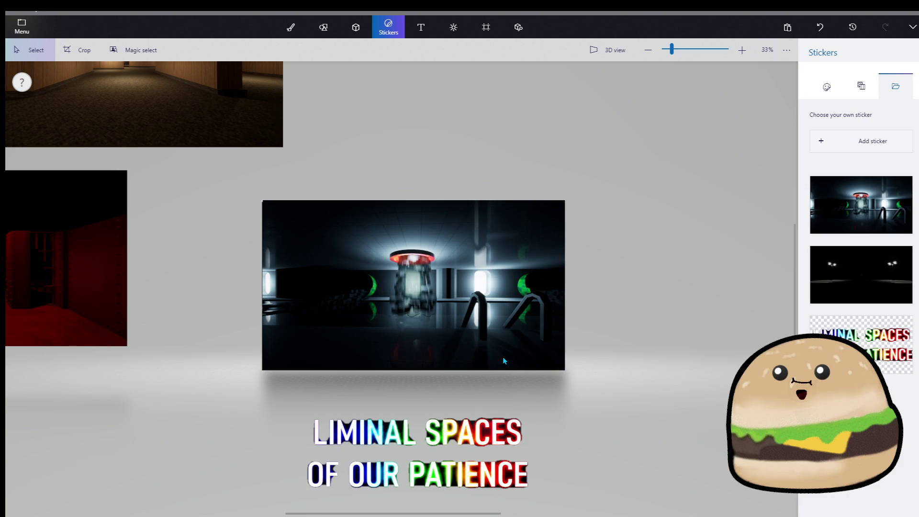
left_click_drag(492, 375, 617, 177)
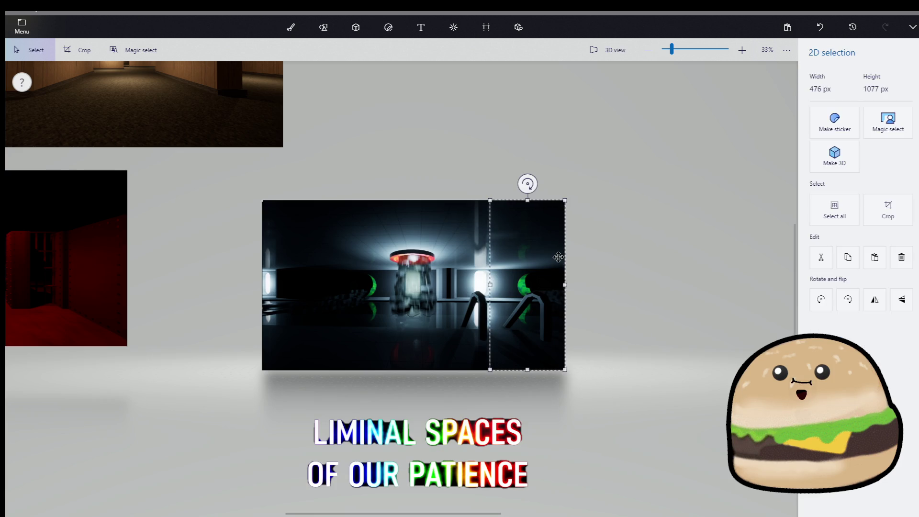
right_click(554, 258)
left_click(606, 309)
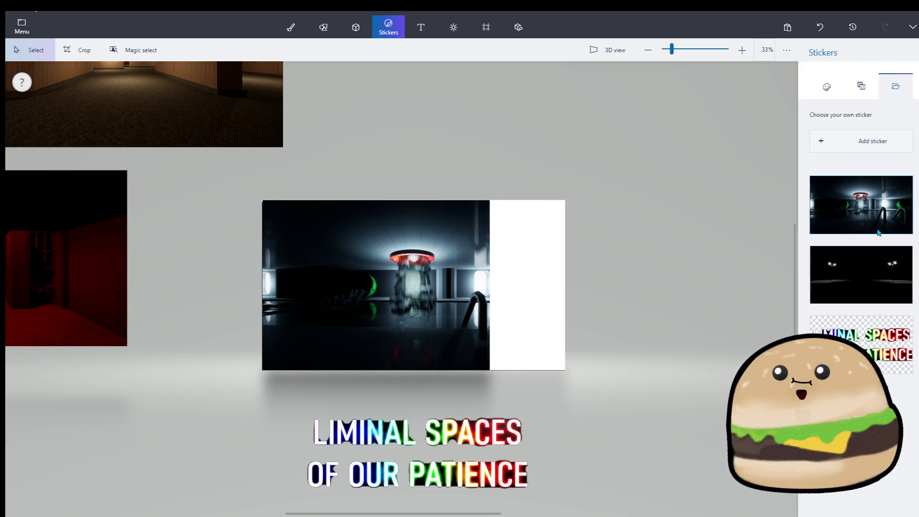
key("ctrl+z")
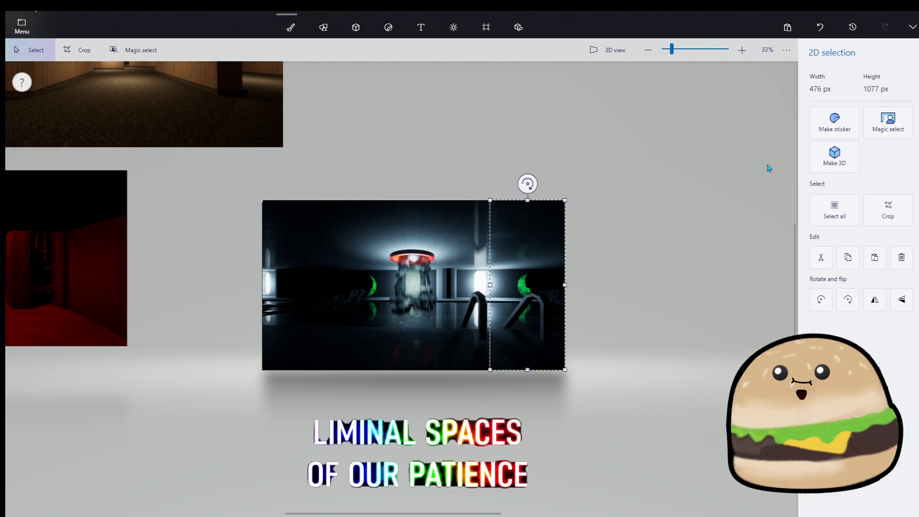
key("ctrl+y")
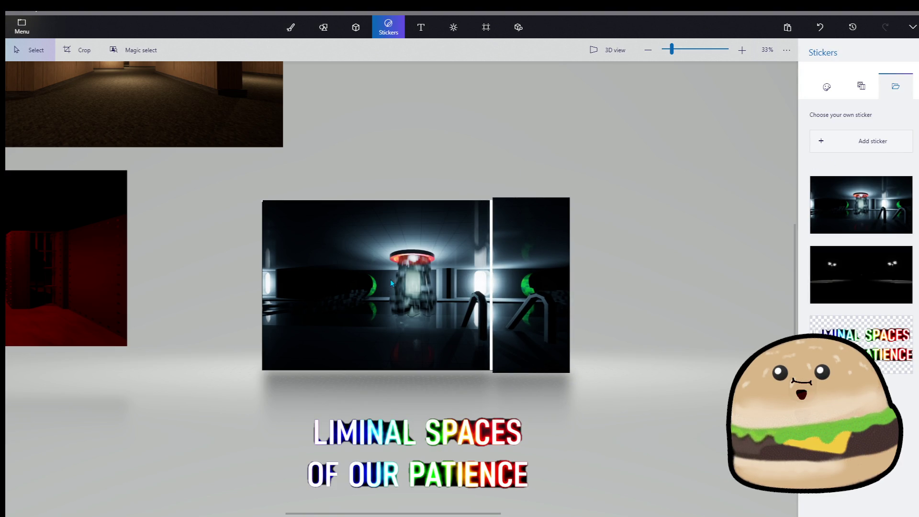
- Select the pool image's left part and add the dark parking sticker to the canvas
mouse_move(257, 214)
left_mouse_down()
mouse_move(390, 326)
mouse_move(490, 385)
mouse_move(495, 413)
left_mouse_up()
scroll(553, 229, "down", 1)
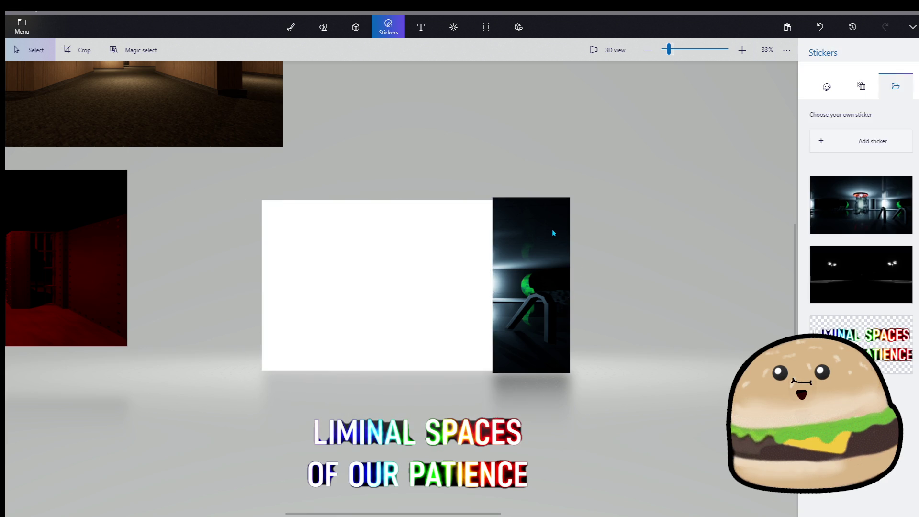
left_click(856, 304)
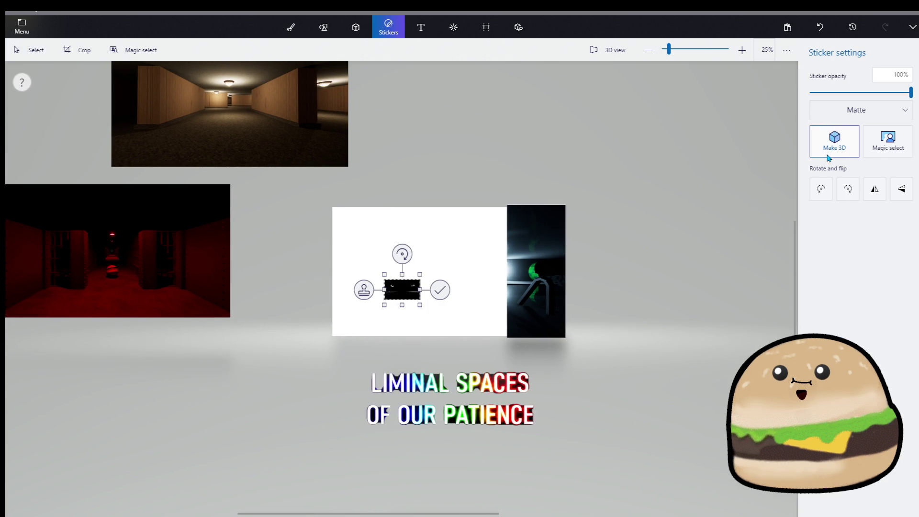
- Enlarge and stamp the dark sticker, lift its right strip as 3D, and delete the leftover black
left_click_drag(428, 273, 576, 185)
mouse_move(473, 244)
left_mouse_down()
mouse_move(378, 279)
mouse_move(387, 274)
left_mouse_up()
left_click(653, 199)
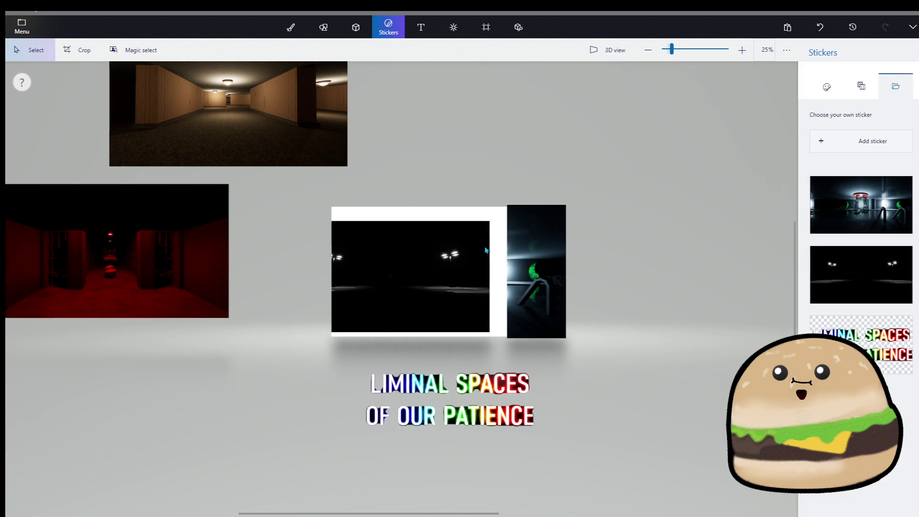
scroll(498, 235, "up", 1)
mouse_move(399, 207)
left_mouse_down()
mouse_move(481, 369)
mouse_move(406, 220)
mouse_move(394, 215)
left_mouse_up()
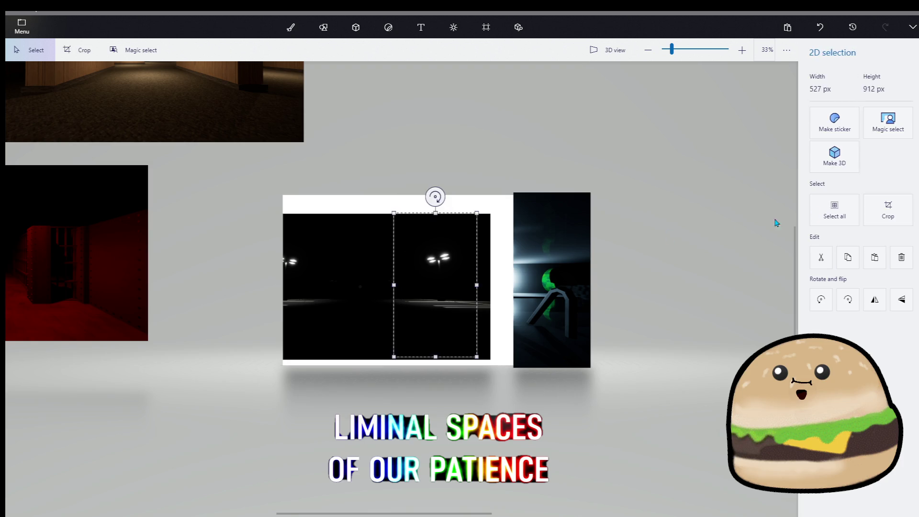
left_click(834, 158)
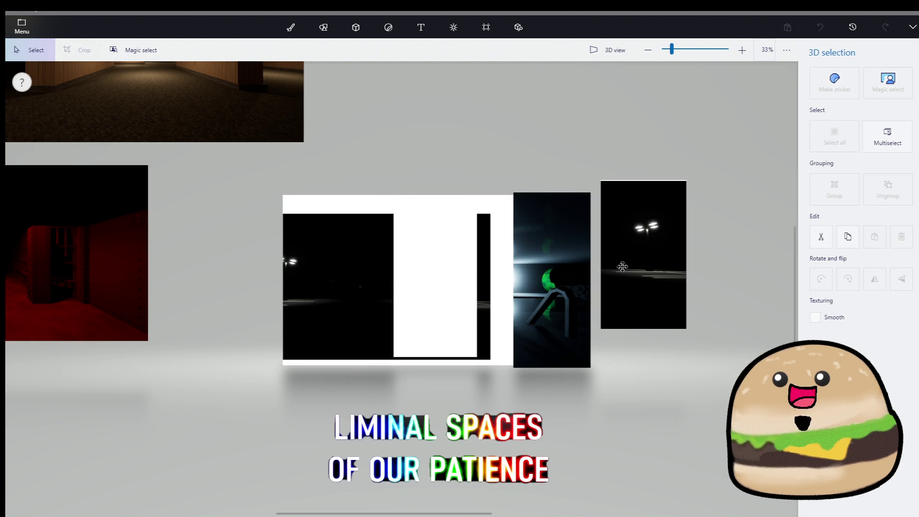
left_click_drag(498, 203, 283, 369)
key("Delete")
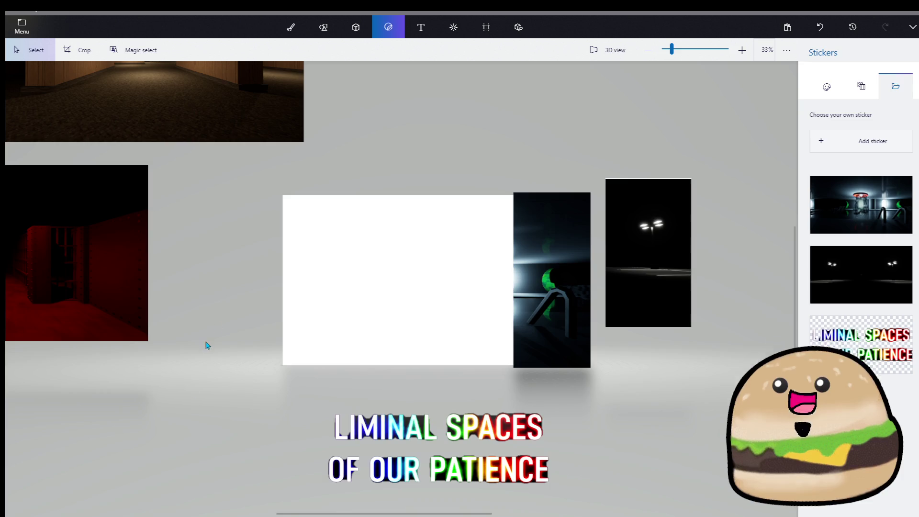
- Put the brown corridor back at the top and move the red corridor onto the panel
mouse_move(488, 288)
left_mouse_down()
mouse_move(500, 318)
mouse_move(431, 150)
mouse_move(403, 142)
left_mouse_up()
left_click(49, 270)
mouse_move(49, 269)
left_mouse_down()
mouse_move(480, 304)
mouse_move(480, 289)
left_mouse_up()
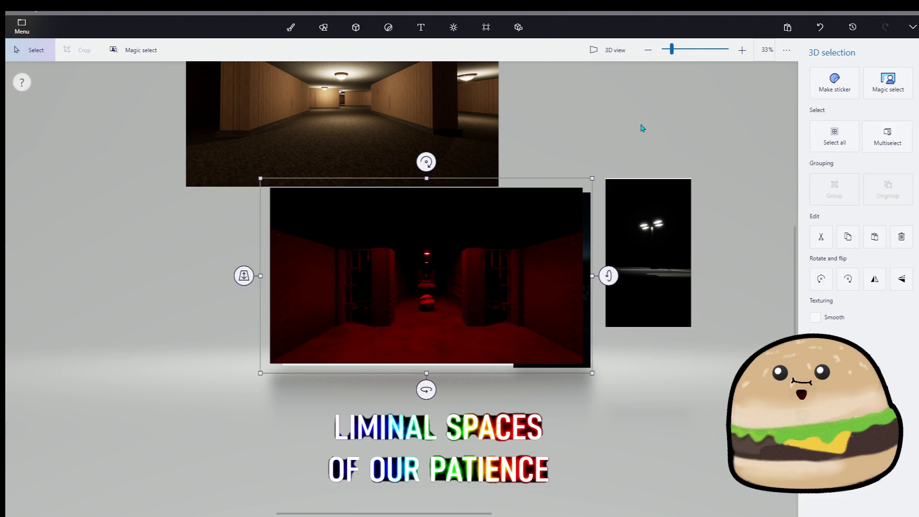
- Turn the red corridor image into a sticker and stamp it on the panel
left_click(835, 80)
left_click(528, 258)
left_click(834, 80)
left_click_drag(476, 256, 474, 258)
key("Return")
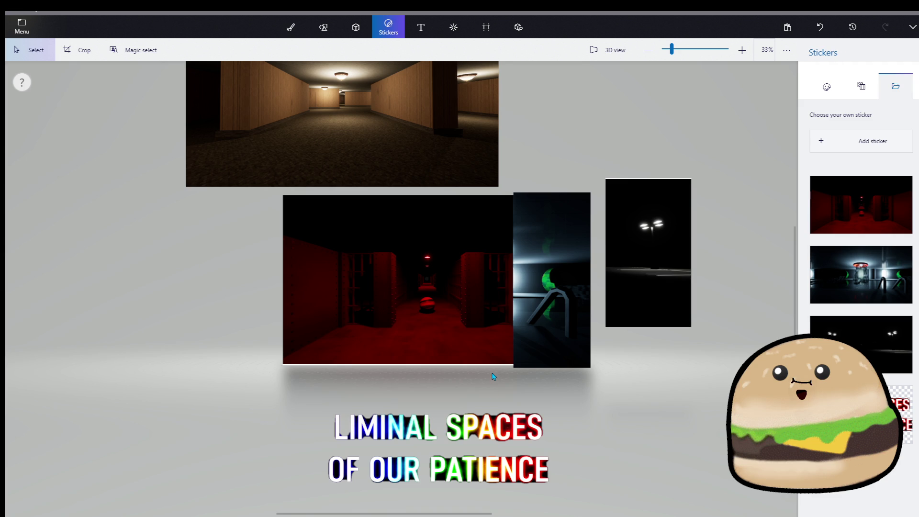
- Lift the red corridor's middle strip out as a 3D piece and move it to the upper right
left_click_drag(483, 360, 380, 219)
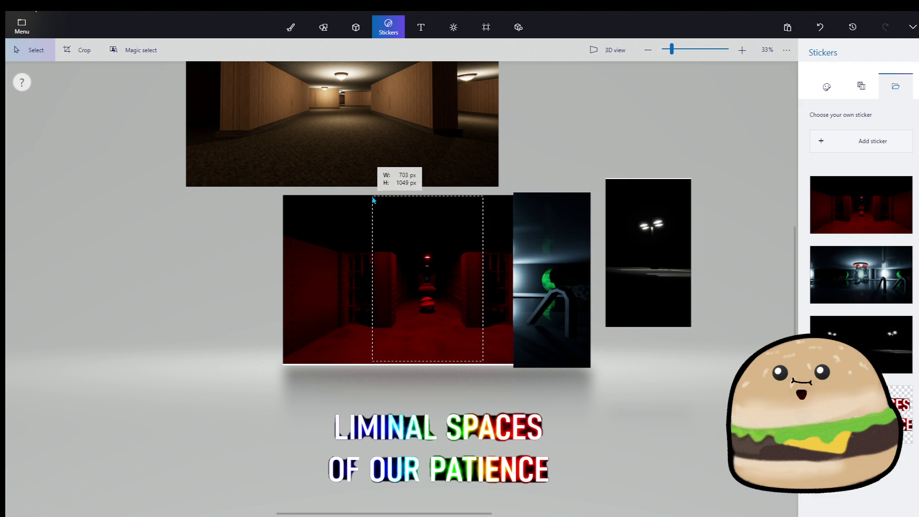
left_click_drag(374, 200, 371, 196)
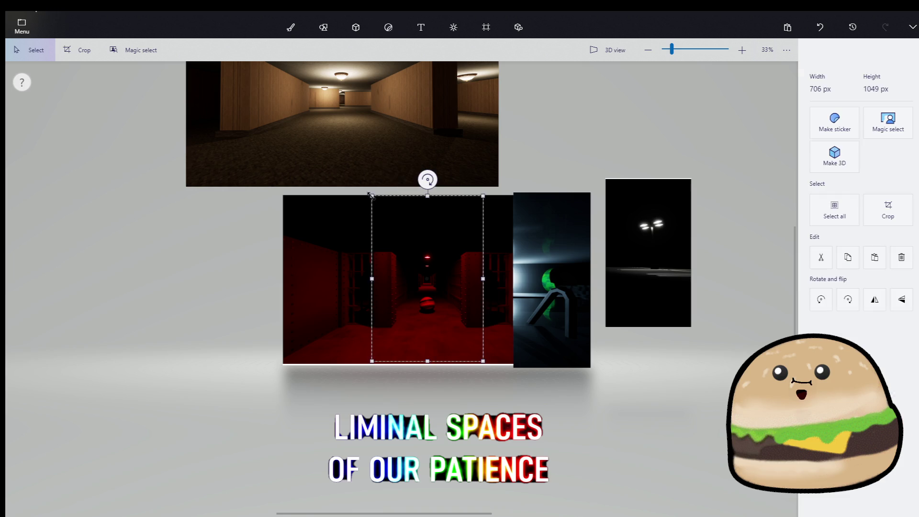
right_click(439, 242)
left_click(483, 296)
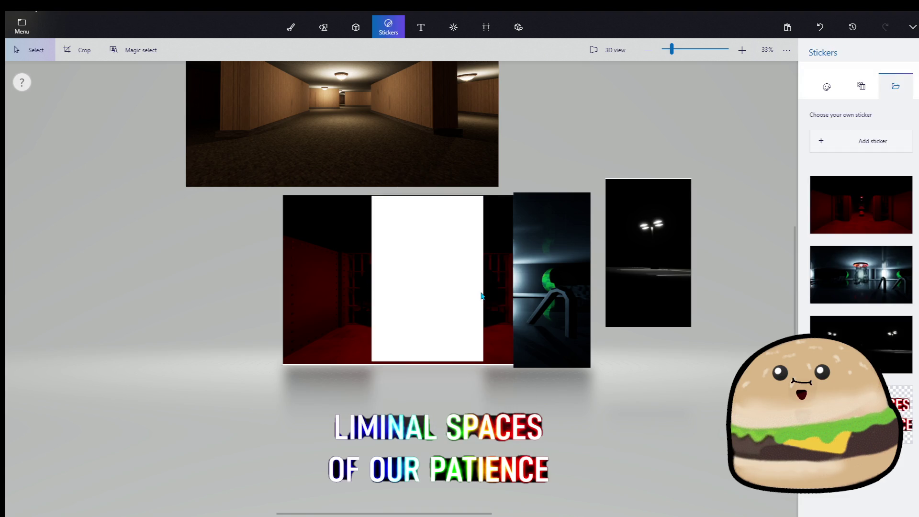
key("ctrl+z")
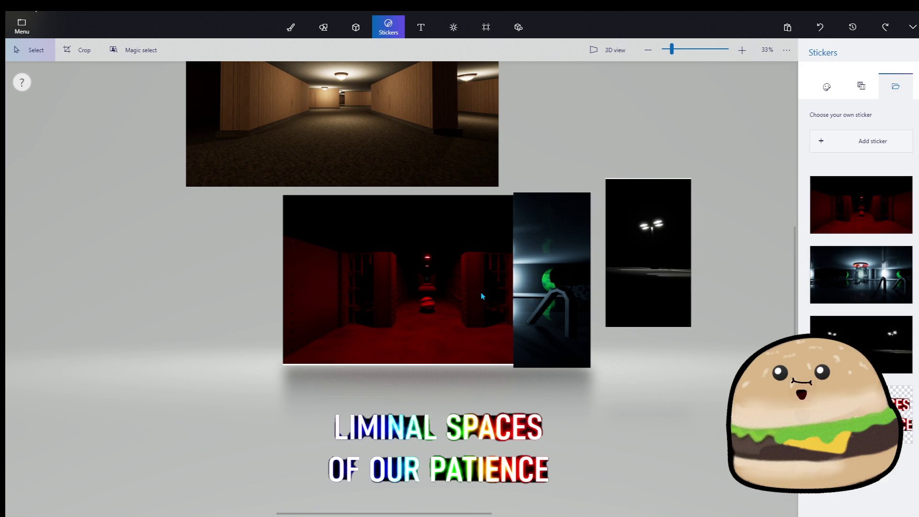
key("ctrl+v")
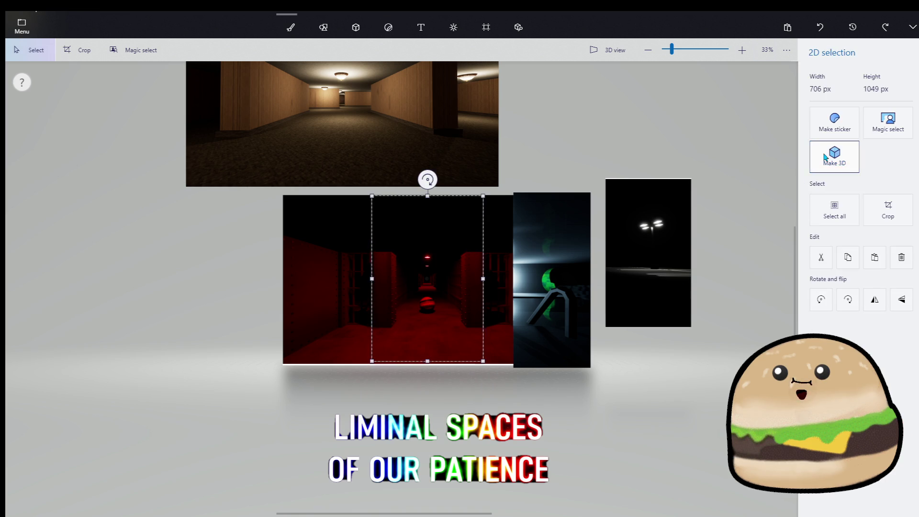
left_click(831, 159)
left_click_drag(455, 259, 708, 133)
left_click(388, 27)
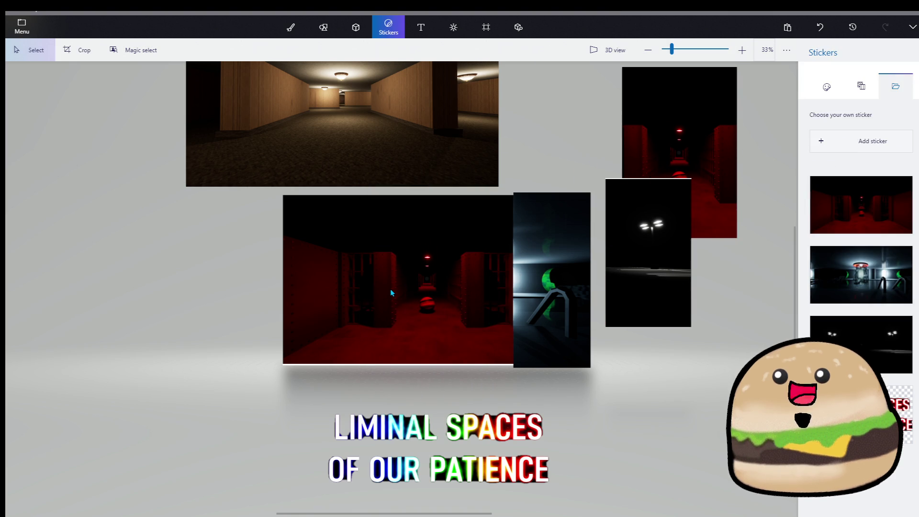
- Delete the remaining three dark areas of the corridor image so it is all white
left_click_drag(382, 263, 580, 364)
key("Delete")
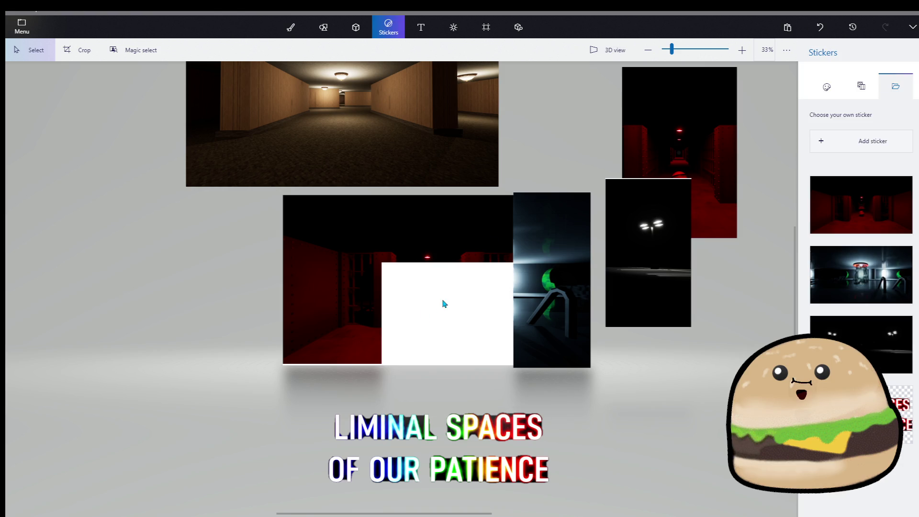
mouse_move(433, 338)
left_mouse_down()
mouse_move(272, 236)
mouse_move(275, 189)
left_mouse_up()
key("Delete")
left_click_drag(357, 291, 585, 146)
key("Delete")
- Place the red strip on the white card and move the green-figure and street-light pictures onto it
left_click(680, 129)
mouse_move(679, 128)
left_mouse_down()
mouse_move(460, 246)
mouse_move(445, 272)
mouse_move(449, 259)
left_mouse_up()
left_click(560, 283)
left_click_drag(560, 283, 508, 288)
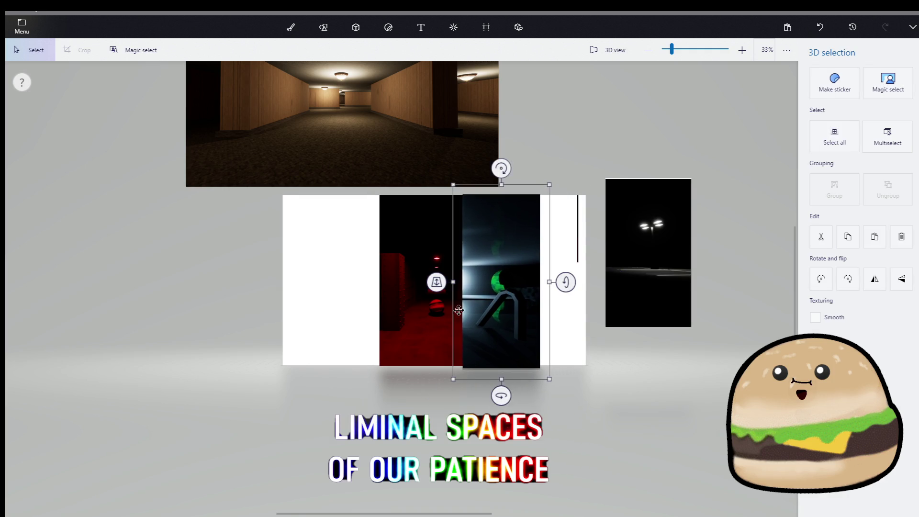
left_click(502, 311)
mouse_move(683, 282)
left_mouse_down()
mouse_move(550, 258)
mouse_move(507, 304)
mouse_move(506, 331)
mouse_move(550, 333)
mouse_move(504, 335)
mouse_move(519, 337)
mouse_move(536, 318)
mouse_move(509, 322)
mouse_move(580, 327)
left_mouse_up()
left_click(527, 324)
- Stretch the red strip taller, enlarge the street-light picture, and shrink the red corridor slightly
left_click(484, 331)
mouse_move(483, 330)
left_mouse_down()
mouse_move(503, 331)
mouse_move(480, 332)
left_mouse_up()
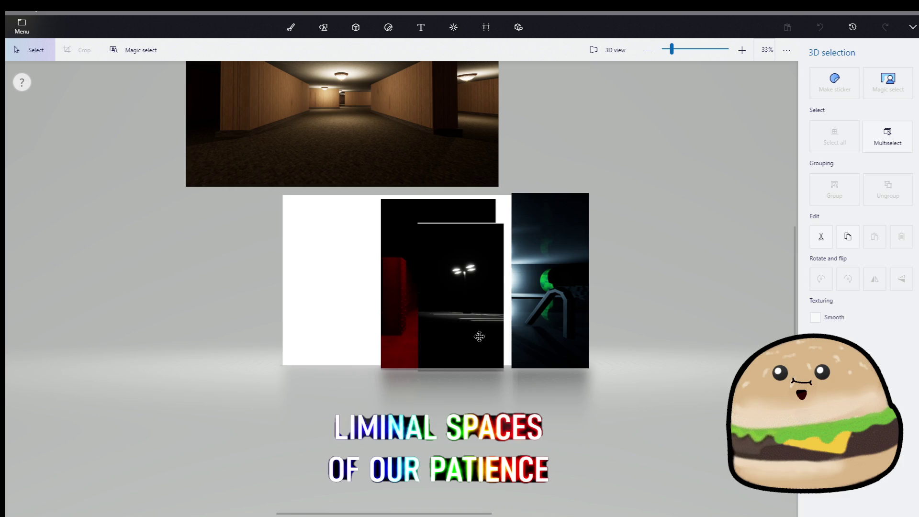
left_click(471, 220)
left_click_drag(436, 190, 436, 181)
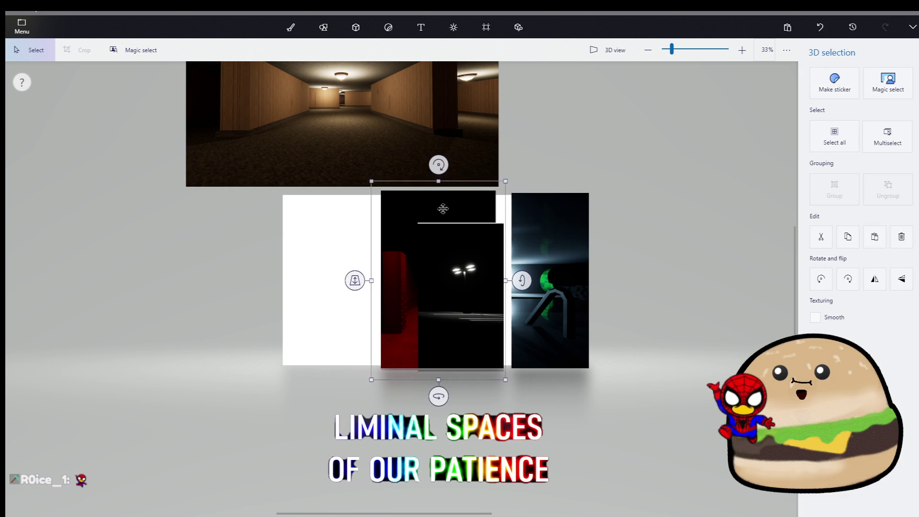
scroll(530, 306, "up", 5)
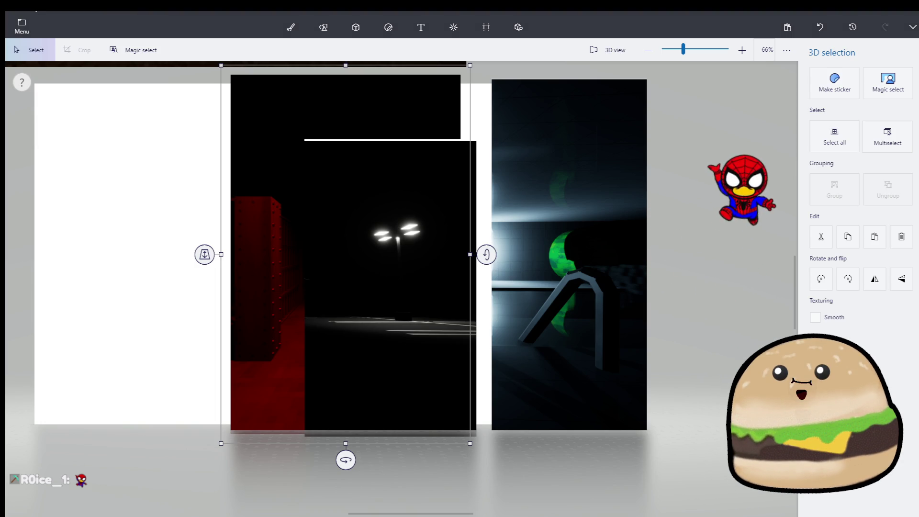
left_click(462, 230)
mouse_move(485, 120)
left_mouse_down()
mouse_move(495, 91)
mouse_move(557, 54)
left_mouse_up()
mouse_move(391, 203)
left_mouse_down()
mouse_move(472, 207)
mouse_move(429, 211)
mouse_move(499, 219)
left_mouse_up()
left_click(342, 249)
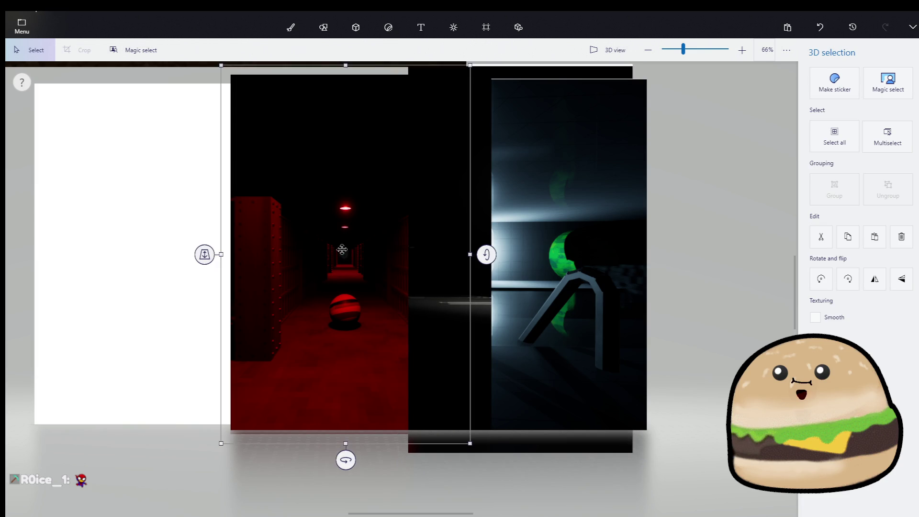
scroll(389, 273, "down", 5)
left_click_drag(428, 366, 433, 362)
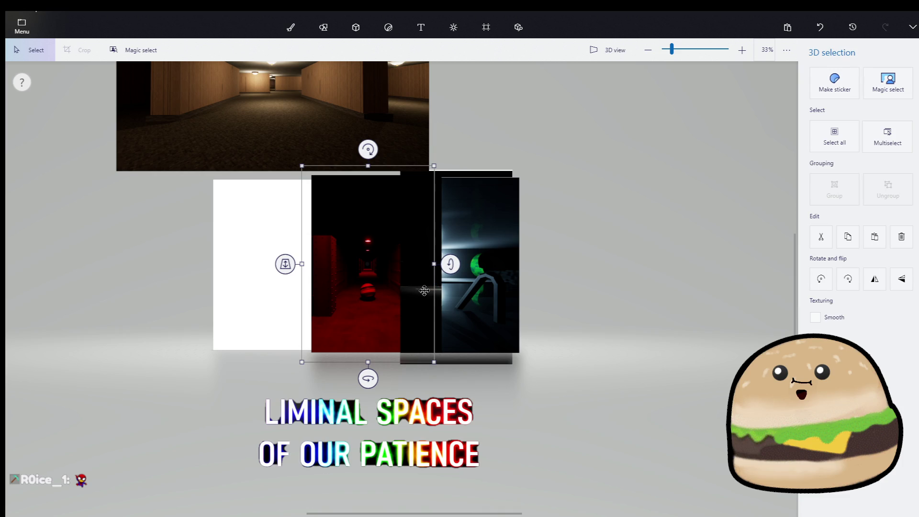
- Shrink the street-light picture, shift the green figure left, and stamp the street-light on the card's left
scroll(534, 261, "up", 3)
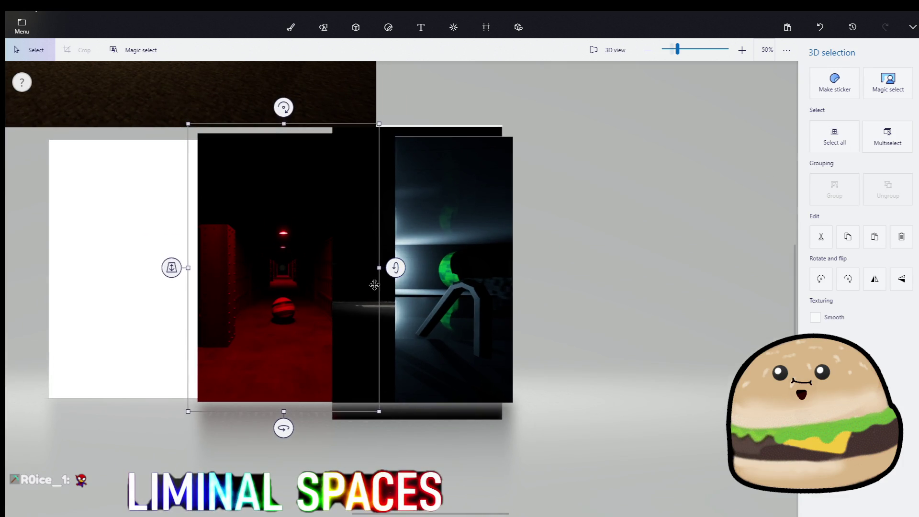
left_click_drag(438, 411, 365, 405)
left_click_drag(482, 433, 452, 396)
mouse_move(341, 332)
left_mouse_down()
mouse_move(318, 357)
mouse_move(341, 350)
left_mouse_up()
mouse_move(478, 344)
left_mouse_down()
mouse_move(453, 347)
mouse_move(476, 344)
left_mouse_up()
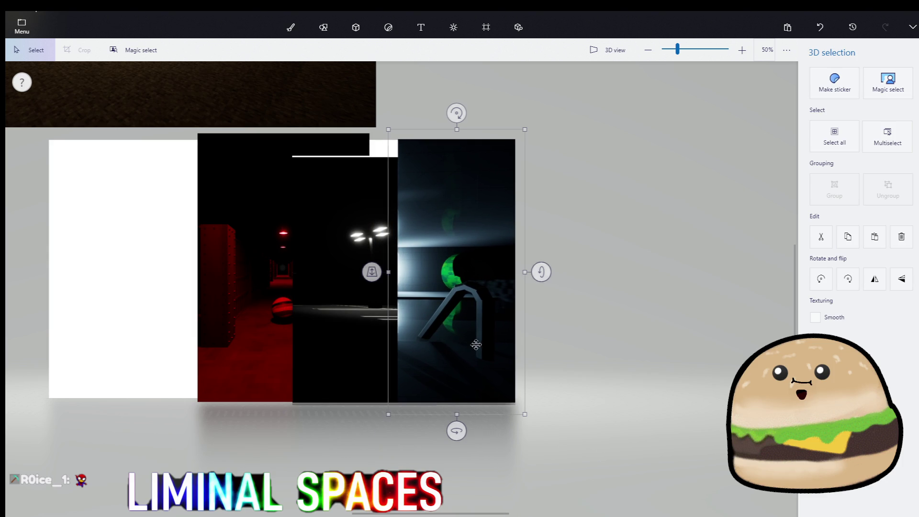
mouse_move(363, 330)
left_mouse_down()
mouse_move(126, 317)
mouse_move(148, 290)
left_mouse_up()
left_click(842, 98)
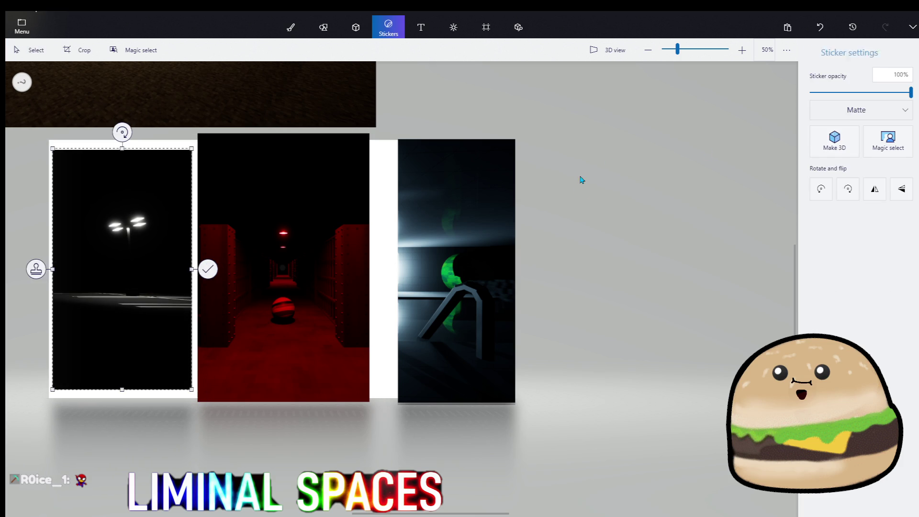
- Select the street-light area on the card and try lifting it out, then undo
left_click(240, 400)
left_click_drag(70, 174, 88, 152)
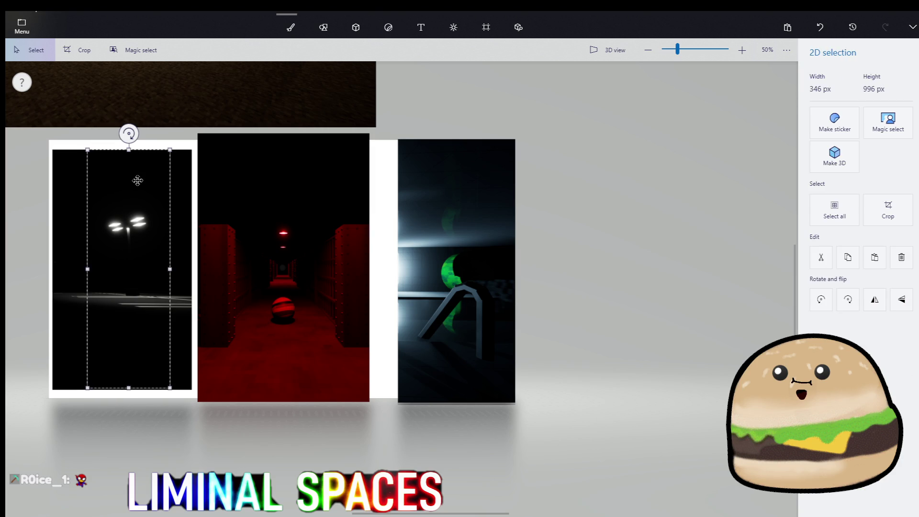
right_click(137, 182)
left_click(835, 161)
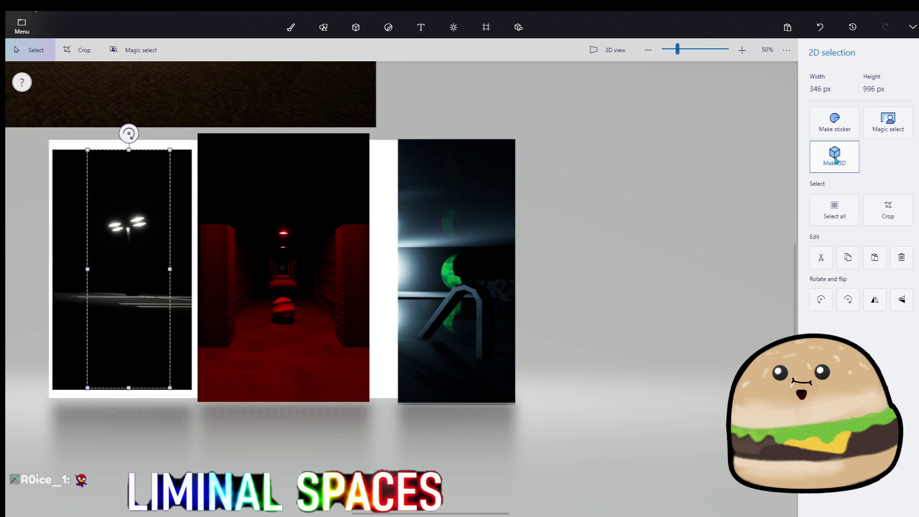
left_click(837, 162)
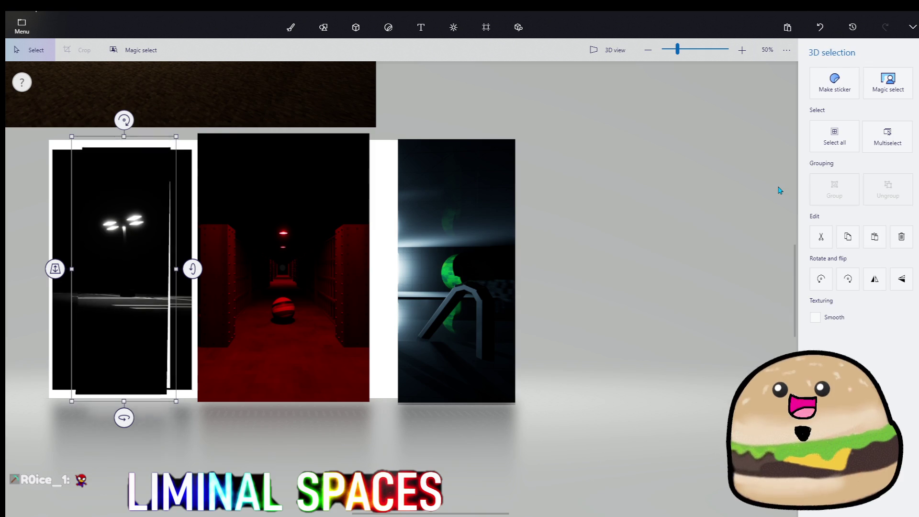
key("ctrl+z")
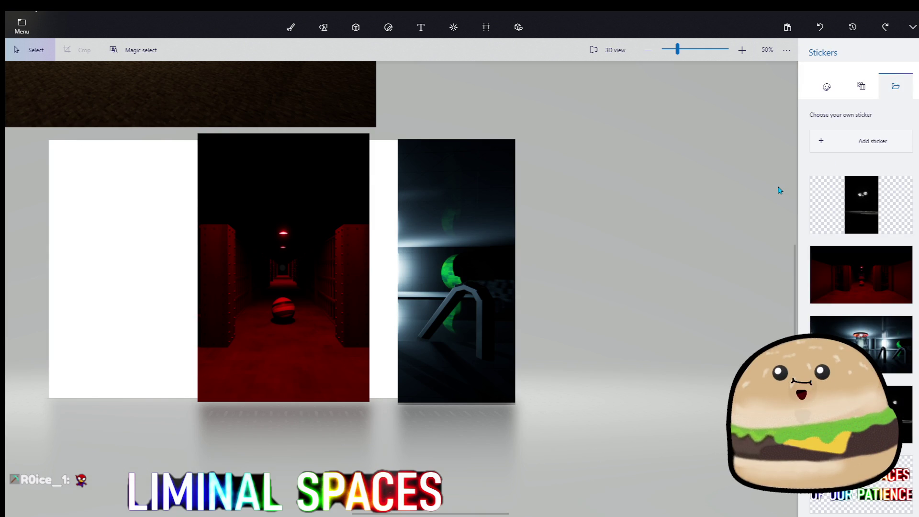
- Place the saved street-light sticker as 3D, enlarge it, and stamp it on the card's left
left_click(892, 213)
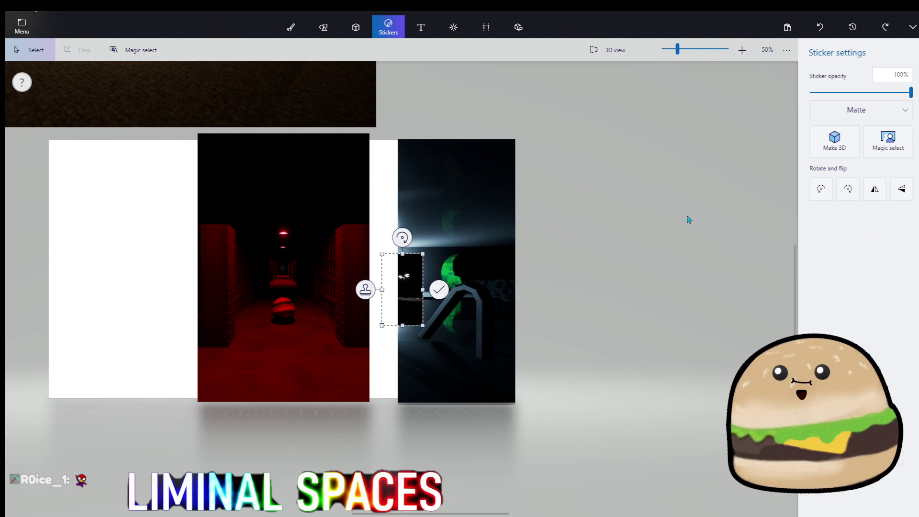
left_click(835, 149)
left_click_drag(395, 290, 358, 363)
mouse_move(389, 312)
left_mouse_down()
mouse_move(472, 119)
mouse_move(486, 114)
left_mouse_up()
left_click_drag(479, 211, 182, 216)
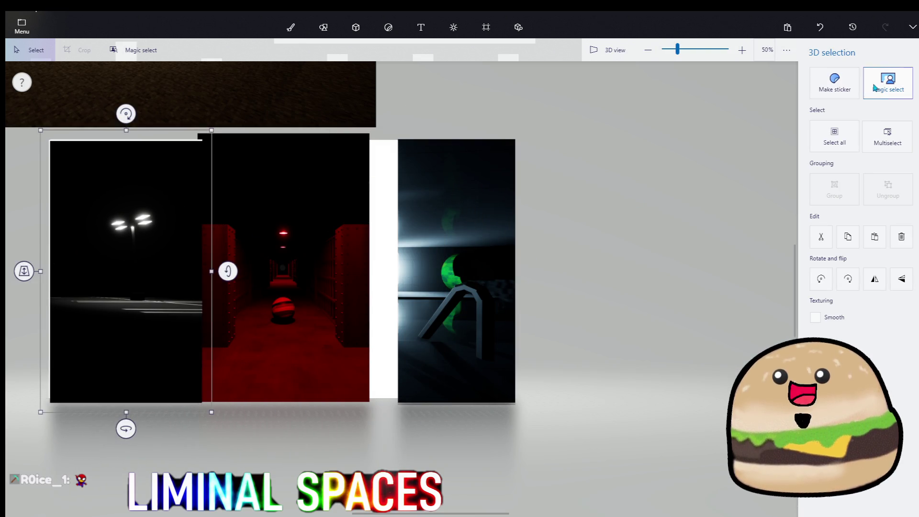
left_click(834, 82)
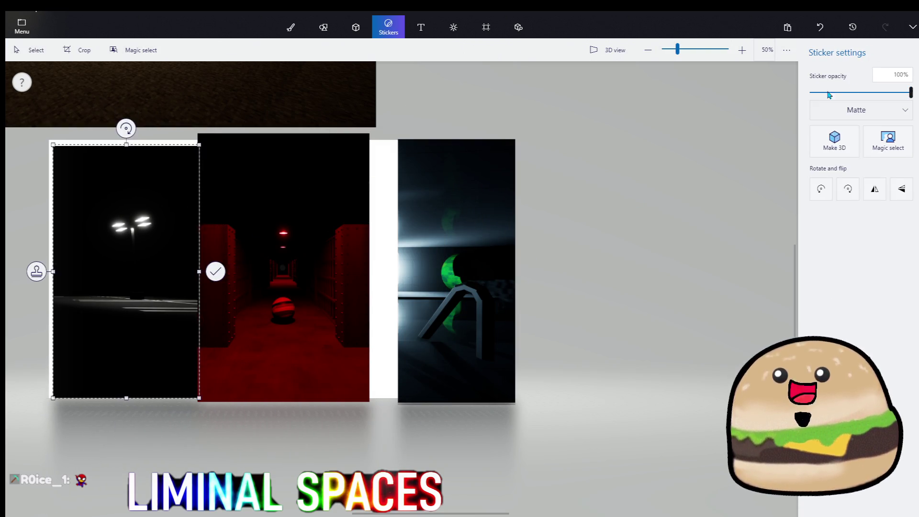
left_click(640, 279)
- Lift the street-light area out as a 3D piece and erase the black remnant to white
mouse_move(171, 374)
left_mouse_down()
mouse_move(172, 325)
mouse_move(110, 153)
mouse_move(93, 152)
left_mouse_up()
left_click(833, 163)
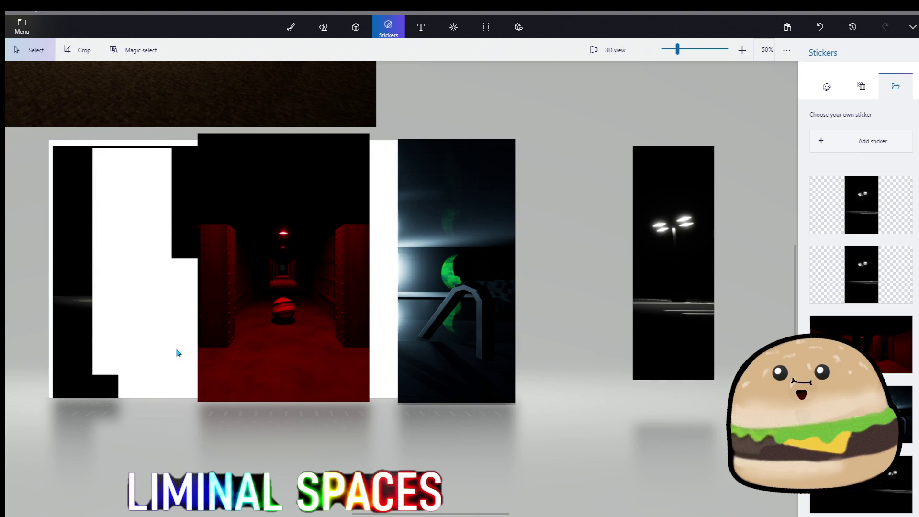
left_click_drag(185, 179, 226, 135)
key("Delete")
- Move the street-light strip between the red and green pictures, bring it forward and enlarge it
mouse_move(685, 248)
left_mouse_down()
mouse_move(611, 287)
mouse_move(375, 278)
left_mouse_up()
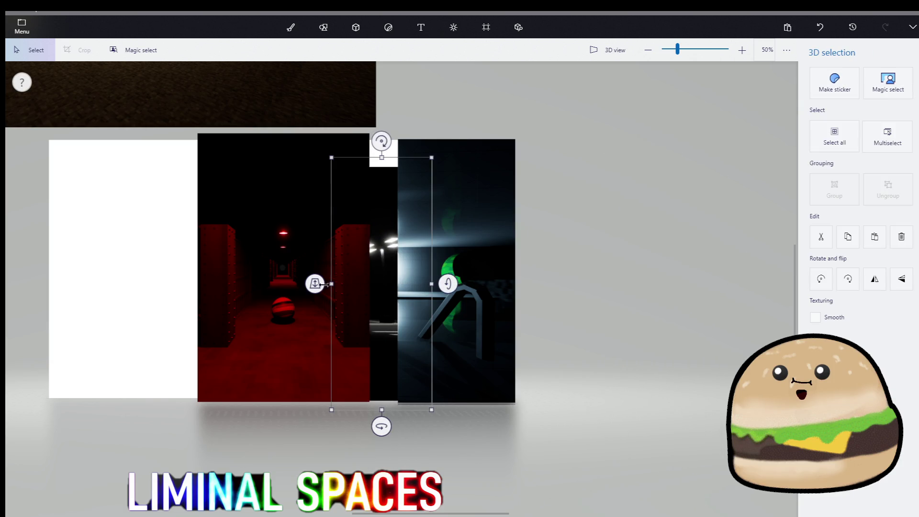
mouse_move(316, 289)
left_mouse_down()
mouse_move(314, 301)
mouse_move(313, 289)
left_mouse_up()
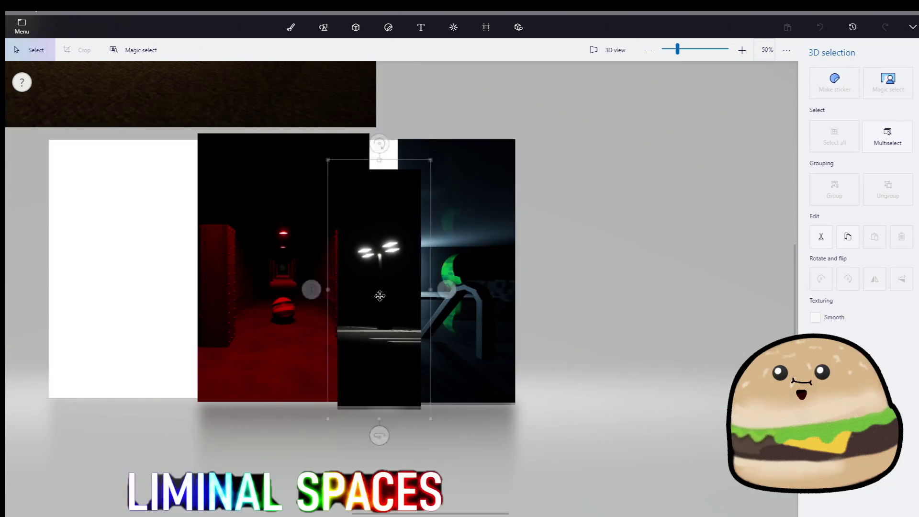
left_click(373, 309)
left_click_drag(420, 170, 462, 139)
left_click(481, 219)
left_click(570, 248)
left_click(418, 256)
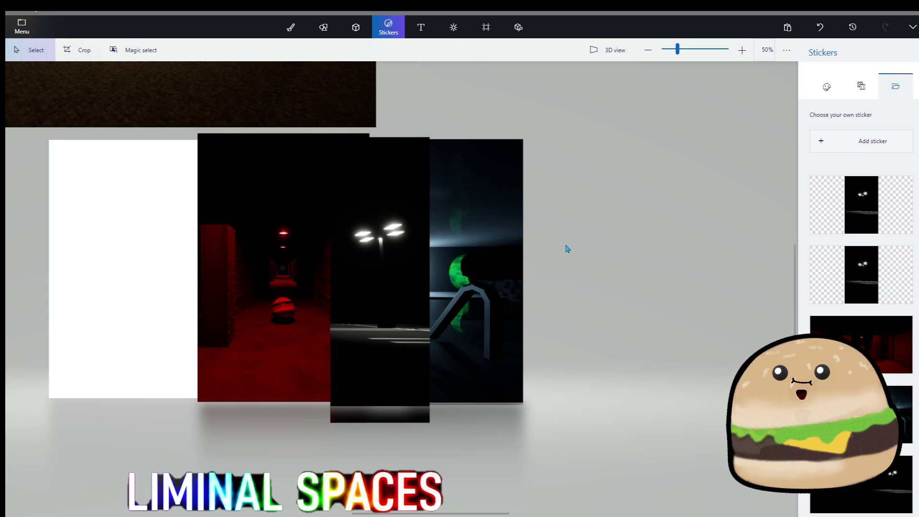
scroll(567, 248, "down", 2)
- Rearrange the photos: hallway image down and left, the three dark strips further right
scroll(206, 263, "up", 2)
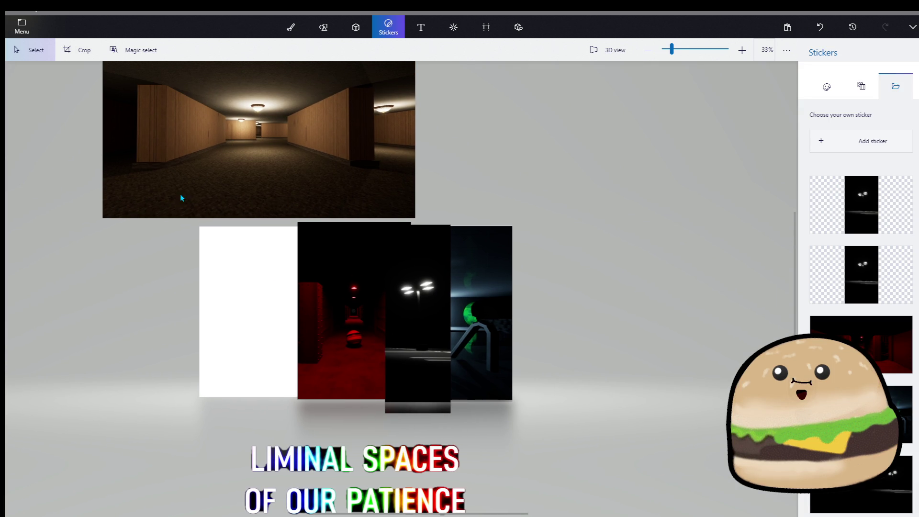
scroll(150, 303, "up", 3)
mouse_move(167, 340)
left_mouse_down()
mouse_move(180, 269)
mouse_move(162, 322)
mouse_move(170, 498)
mouse_move(161, 516)
mouse_move(180, 317)
left_mouse_up()
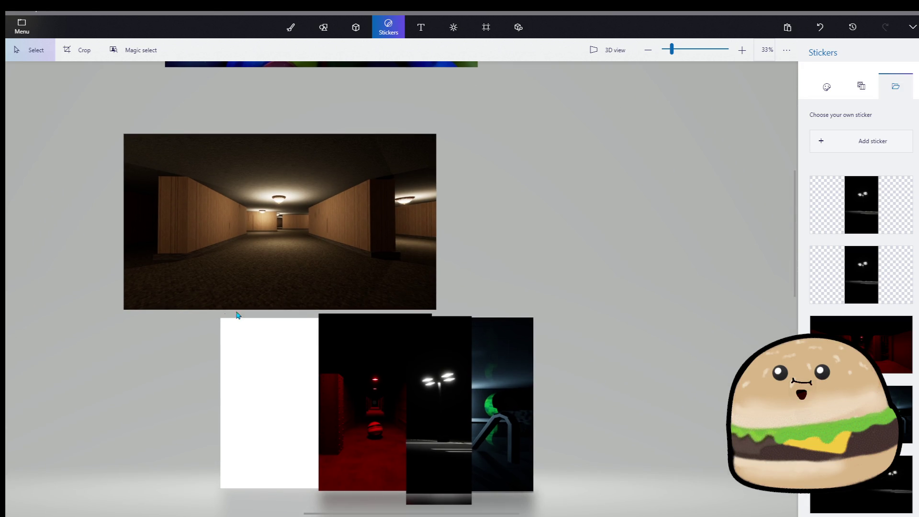
left_click(248, 297)
mouse_move(248, 297)
left_mouse_down()
mouse_move(282, 423)
mouse_move(119, 334)
mouse_move(69, 259)
left_mouse_up()
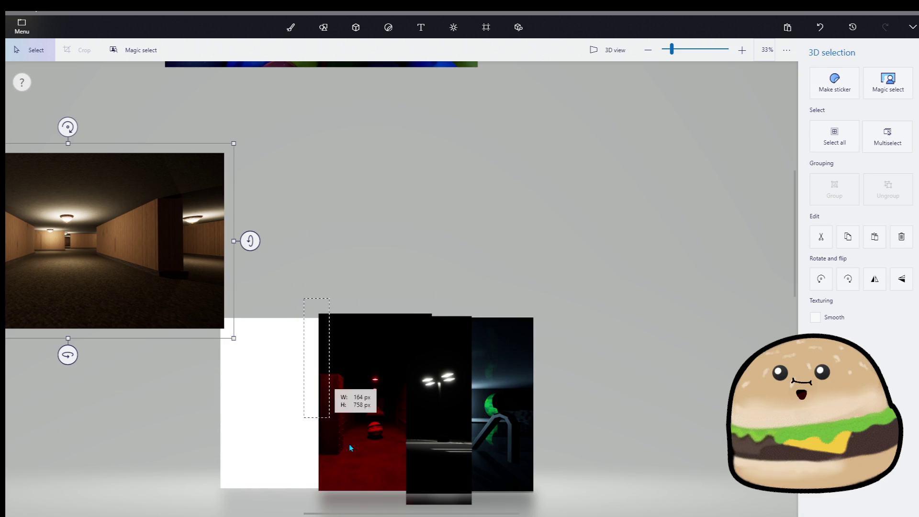
left_click(324, 303)
left_click_drag(324, 303, 558, 281)
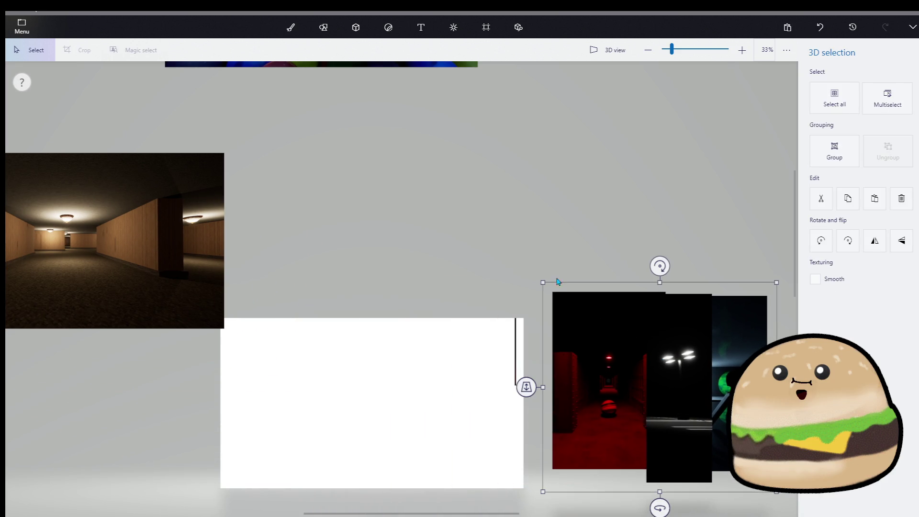
- Move the hallway photo onto the white canvas and stamp it as a sticker
left_click(221, 265)
mouse_move(221, 265)
left_mouse_down()
mouse_move(416, 386)
mouse_move(420, 413)
left_mouse_up()
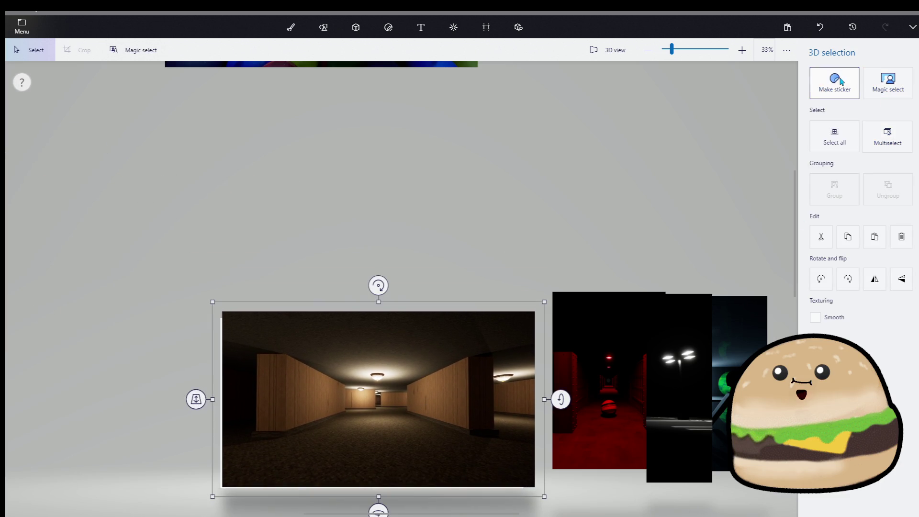
left_click(841, 81)
left_click(525, 252)
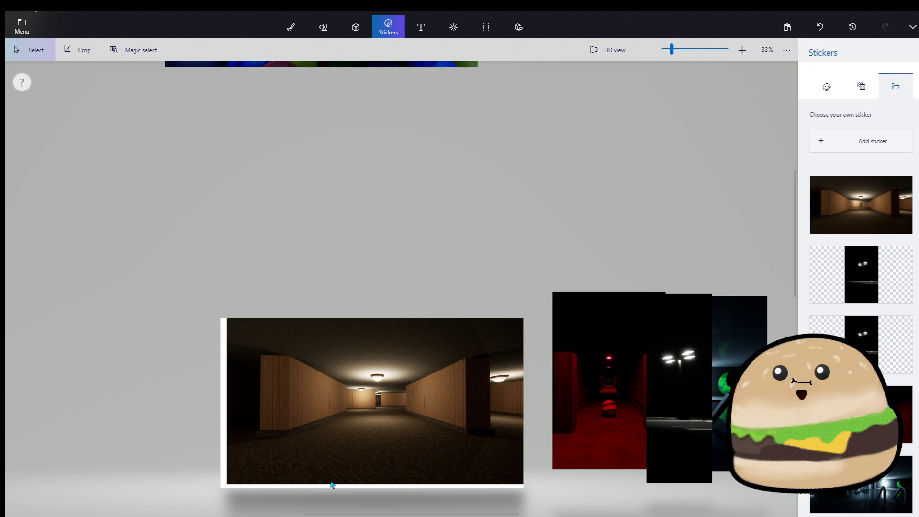
- Cut a central vertical strip from the hallway photo and move it above the canvas
left_click_drag(344, 485, 459, 355)
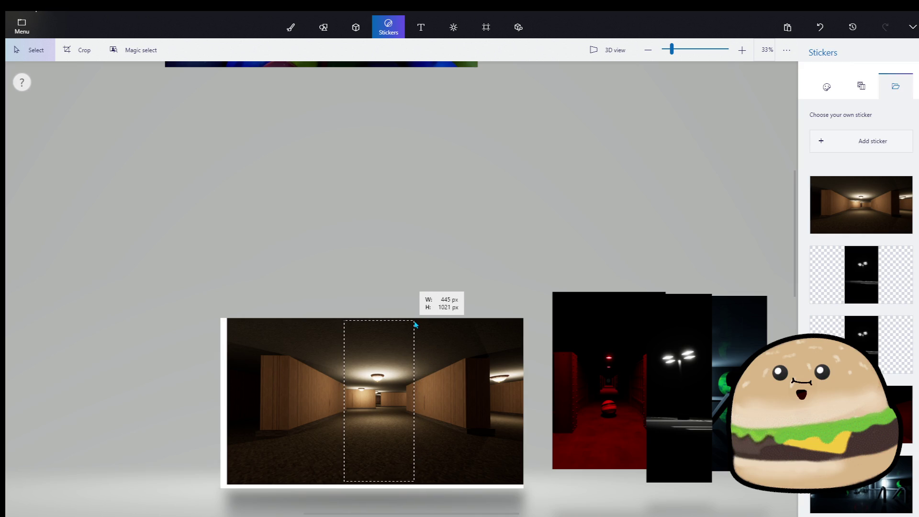
left_click_drag(417, 325, 417, 325)
left_click(839, 136)
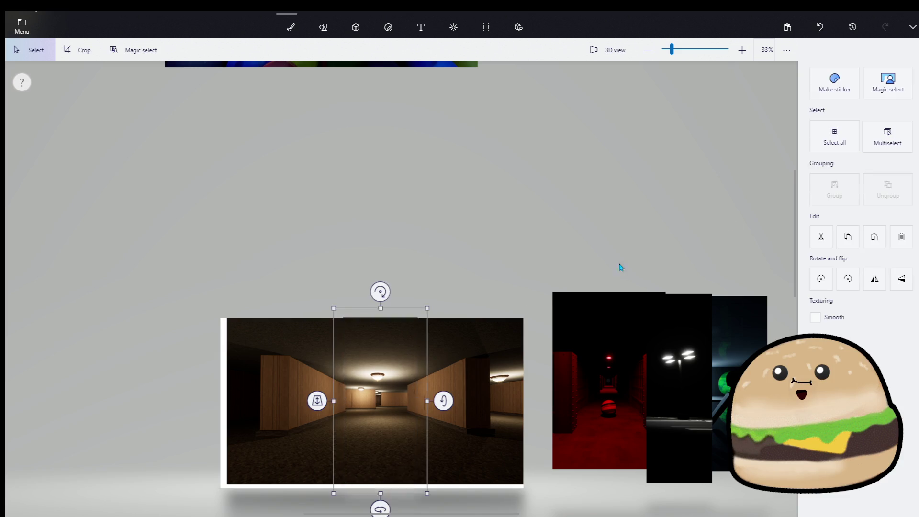
left_click(383, 360)
mouse_move(382, 360)
left_mouse_down()
mouse_move(400, 426)
mouse_move(258, 455)
left_mouse_up()
- Clear the leftover hallway photo from the canvas to white
left_click(417, 441)
left_click_drag(416, 441, 313, 357)
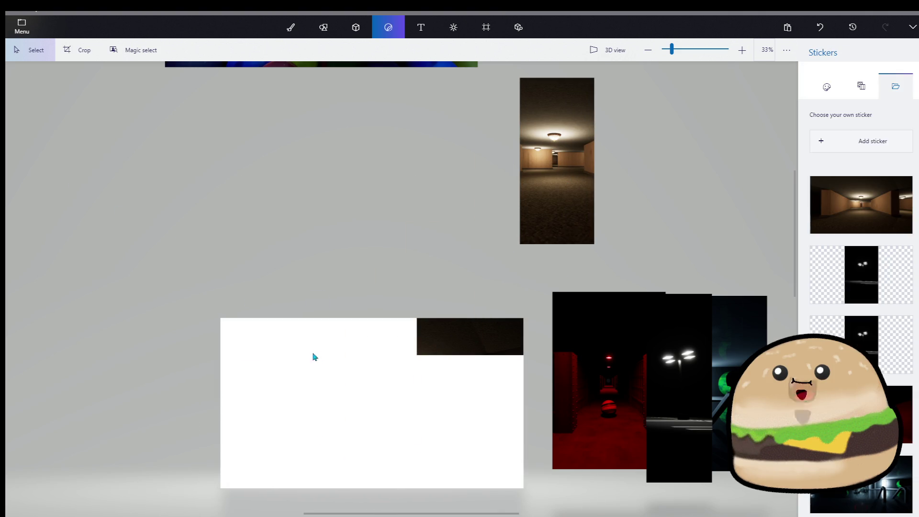
left_click(535, 255)
scroll(420, 114, "down", 5)
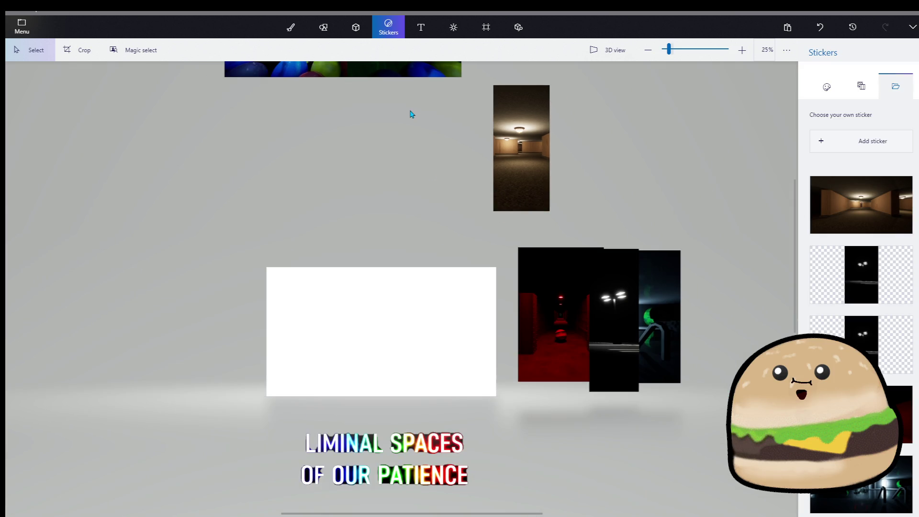
- Move the ball-pit photo onto the canvas, resize it to fit, and stamp it
left_click(393, 162)
left_click_drag(393, 162, 408, 290)
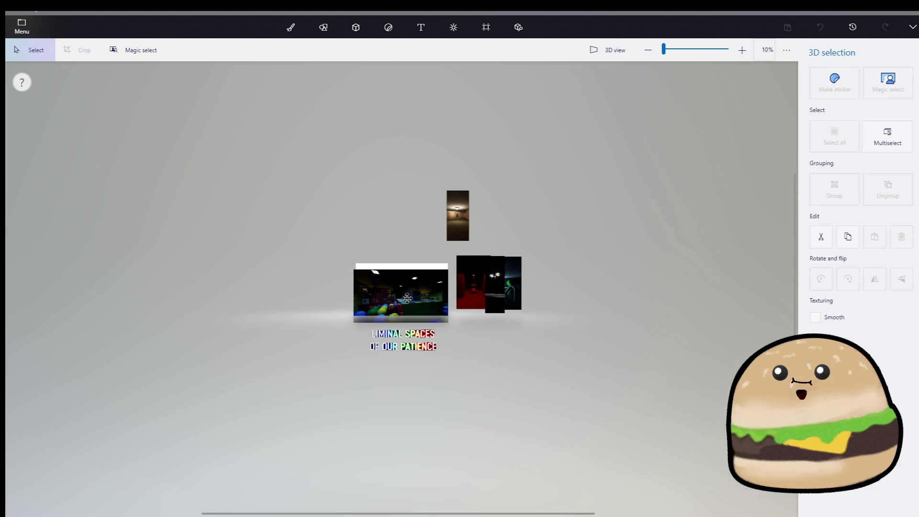
scroll(407, 290, "up", 5)
left_click_drag(541, 204, 530, 211)
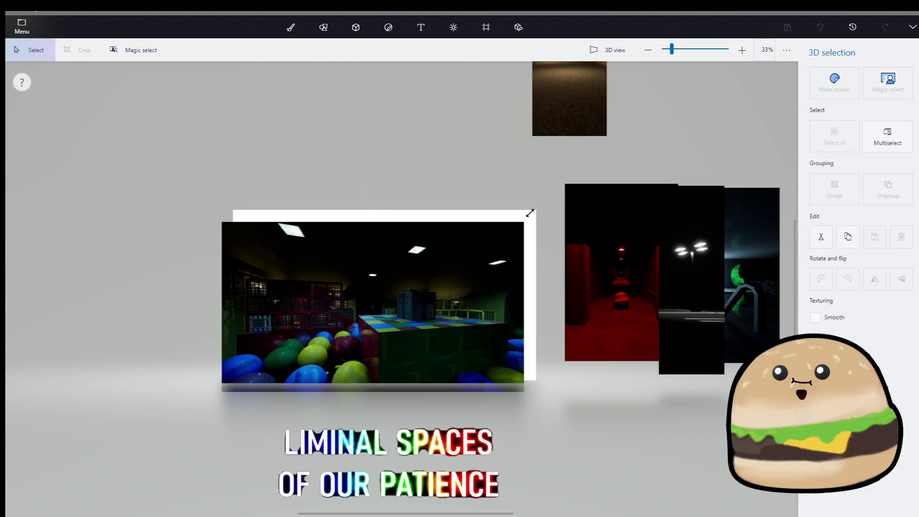
left_click_drag(483, 246, 481, 263)
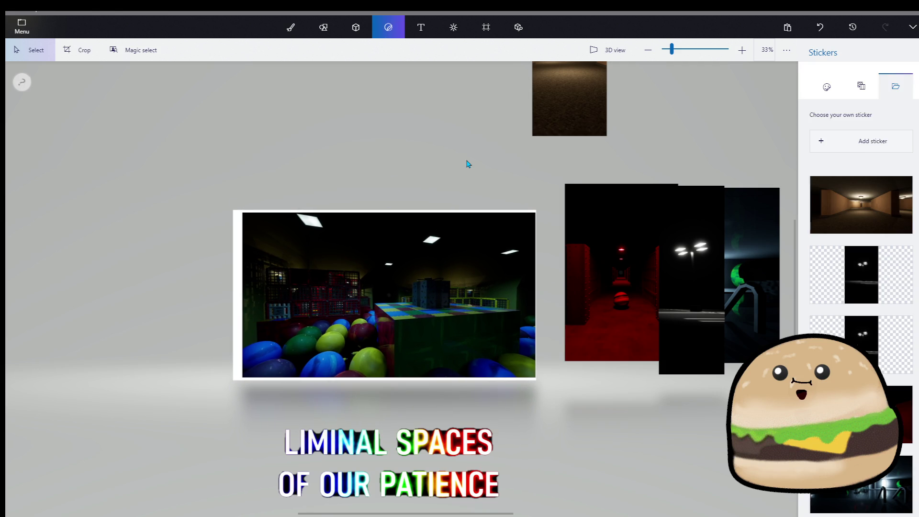
left_click(522, 260)
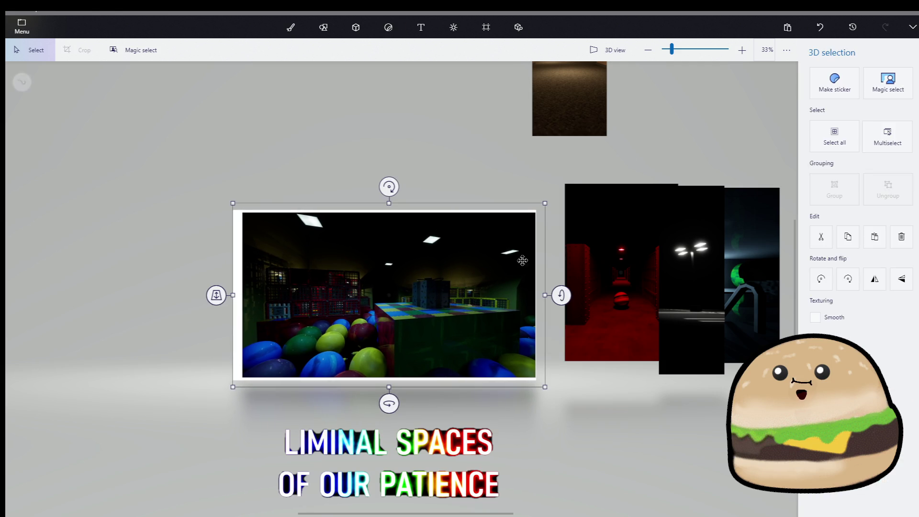
left_click(830, 88)
- Lift a vertical strip from the ball-pit photo's left side as a 3D piece
scroll(280, 351, "up", 2)
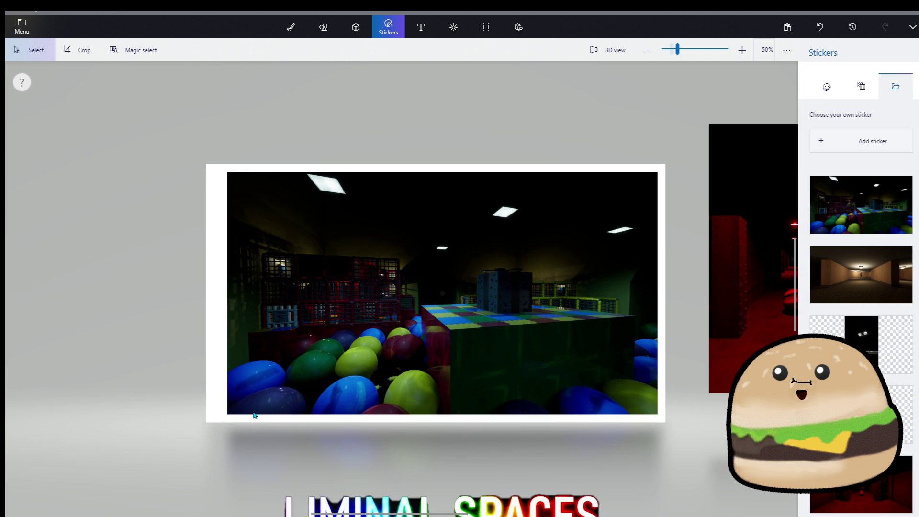
mouse_move(251, 413)
left_mouse_down()
mouse_move(346, 219)
mouse_move(346, 186)
left_mouse_up()
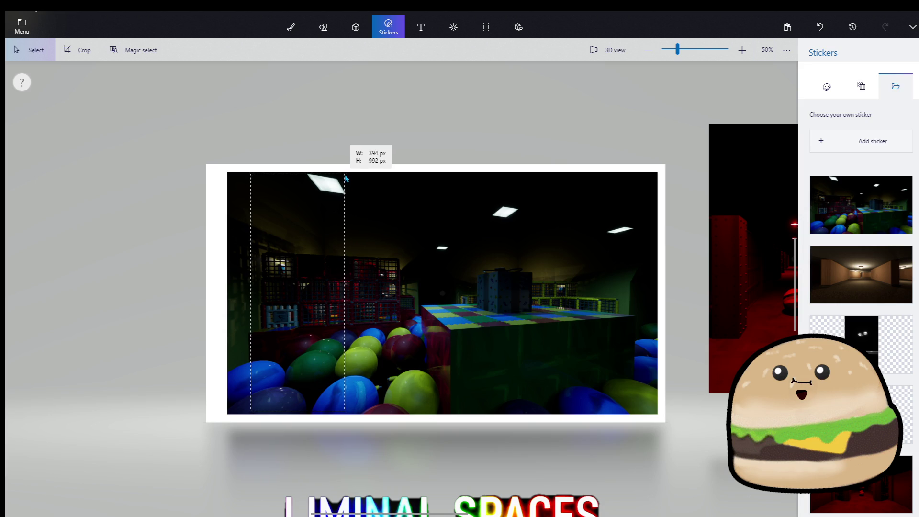
left_click_drag(346, 177, 346, 175)
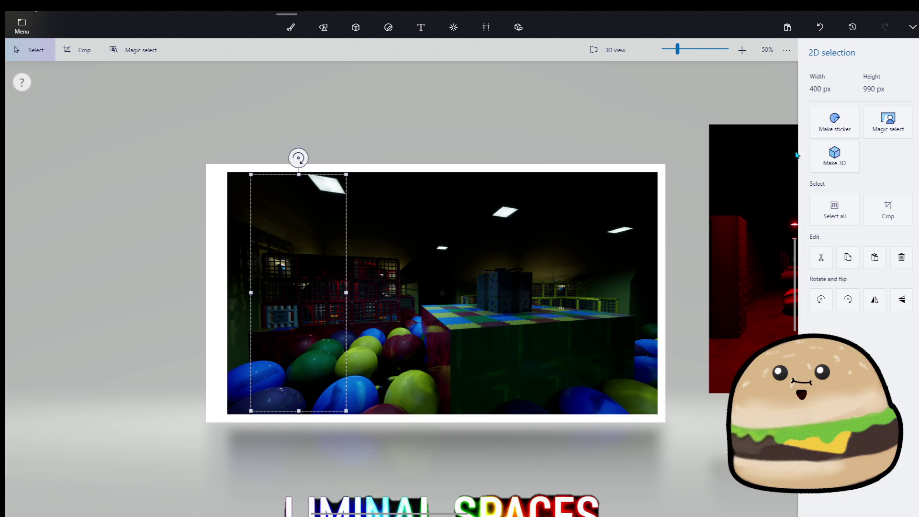
left_click(820, 156)
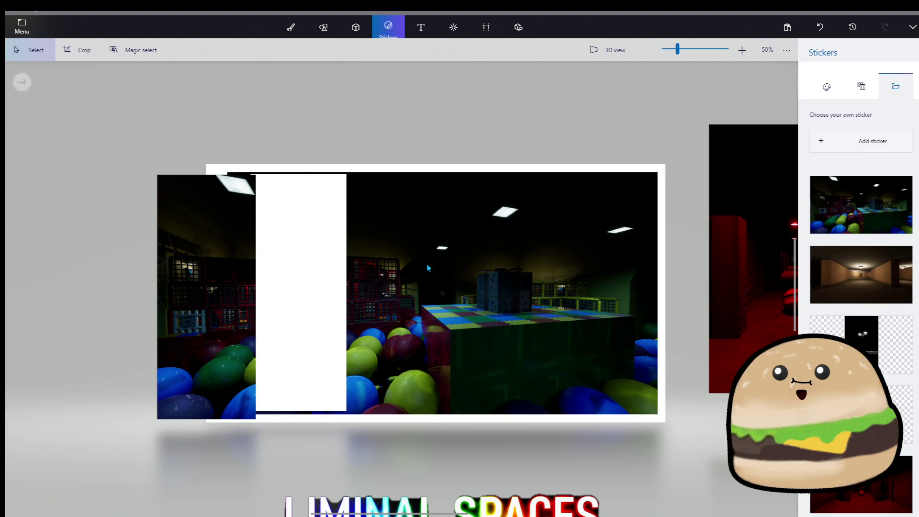
- Delete the rest of the ball-pit photo, including the dark area and thin black leftover
left_click_drag(662, 459, 663, 458)
key("Delete")
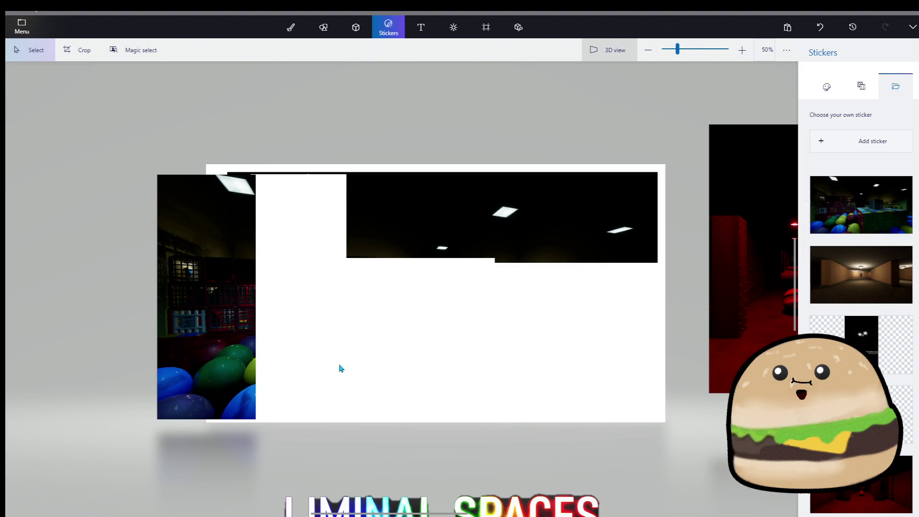
left_click_drag(717, 77, 716, 77)
key("Delete")
left_click(312, 254)
key("Delete")
- Move the ball-pit strip to the canvas's left edge and enlarge it to full height
left_click(196, 250)
left_click_drag(196, 251, 248, 251)
left_click(242, 254)
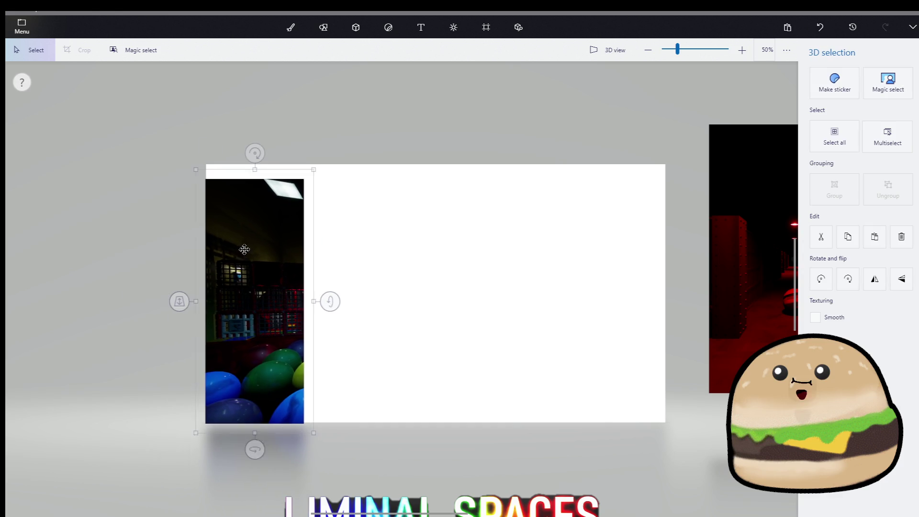
left_click_drag(312, 164, 317, 151)
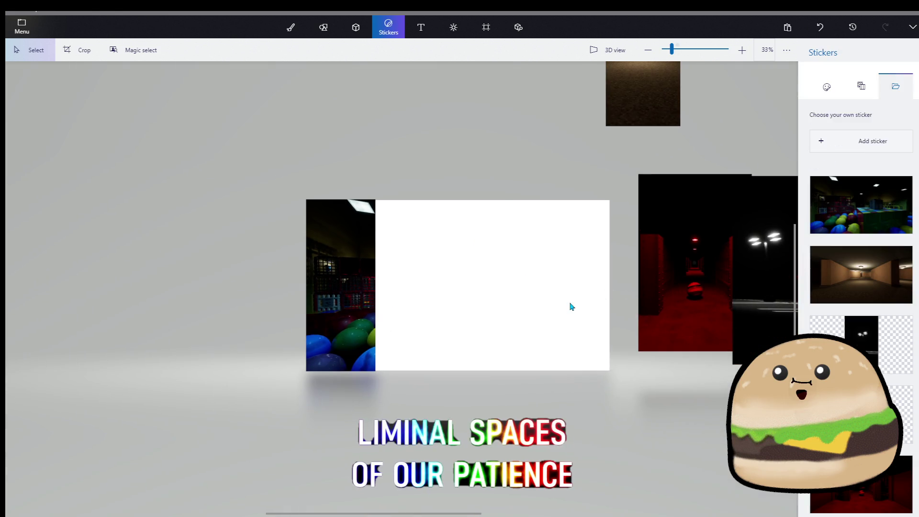
scroll(570, 307, "down", 2)
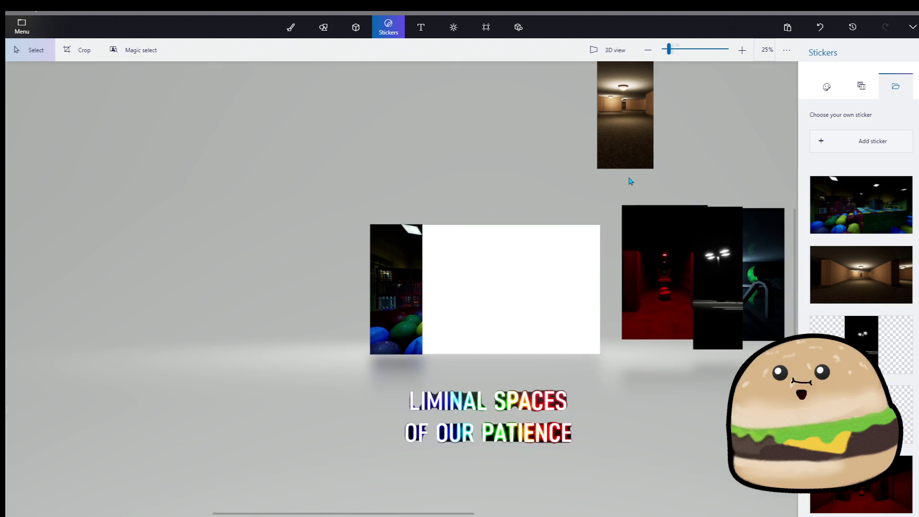
- Place the hallway strip beside the ball-pit strip on the canvas
left_click(629, 141)
mouse_move(629, 141)
left_mouse_down()
mouse_move(432, 342)
mouse_move(442, 303)
mouse_move(484, 363)
mouse_move(479, 358)
left_mouse_up()
scroll(488, 312, "up", 4)
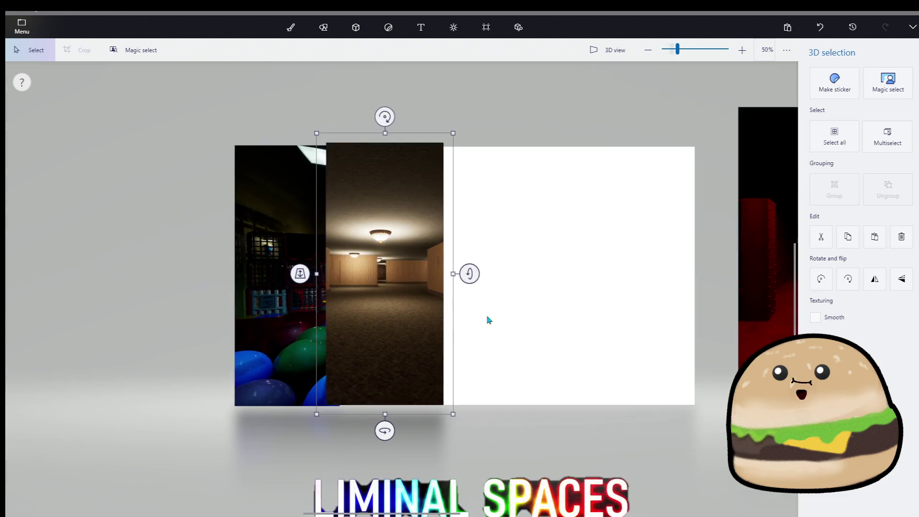
scroll(489, 320, "up", 2)
left_click(410, 429)
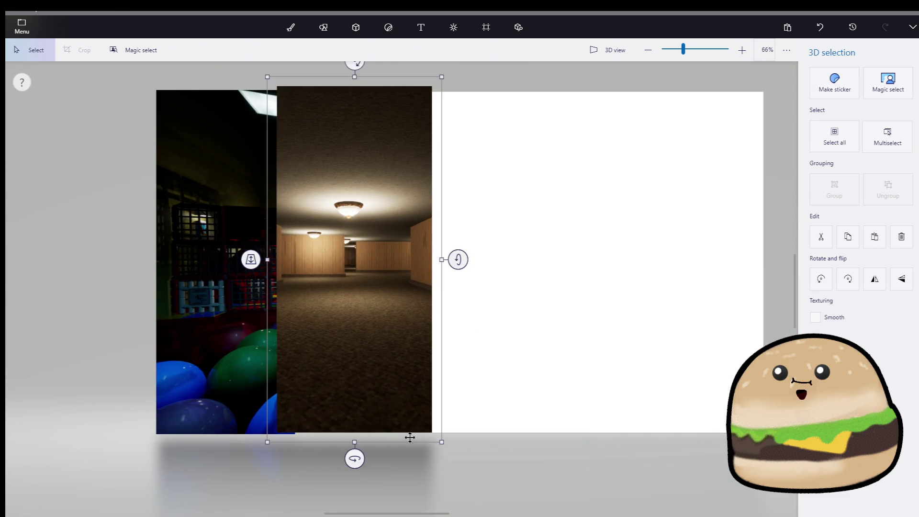
key("ctrl+u")
- Line up the red corridor, street-lamp and green-figure strips after the hallway strip
scroll(598, 383, "down", 2)
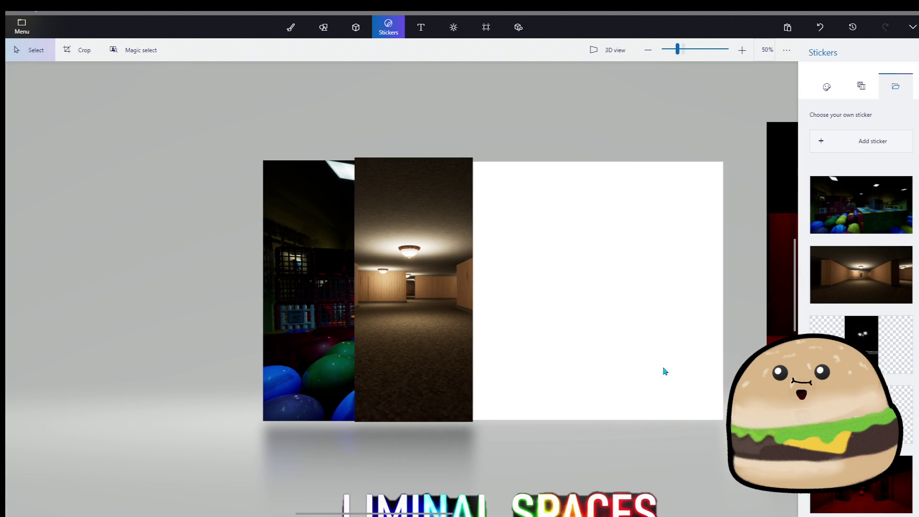
scroll(764, 302, "down", 5)
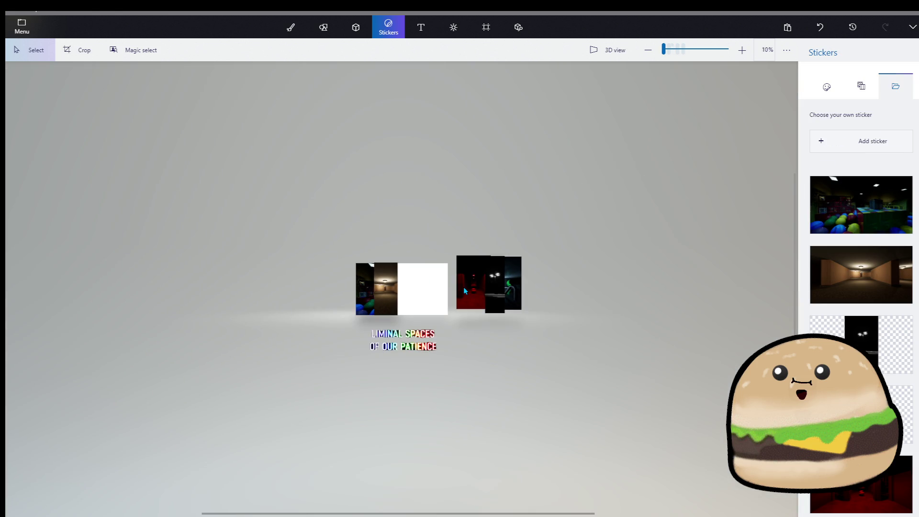
scroll(464, 290, "up", 3)
left_click_drag(489, 290, 274, 308)
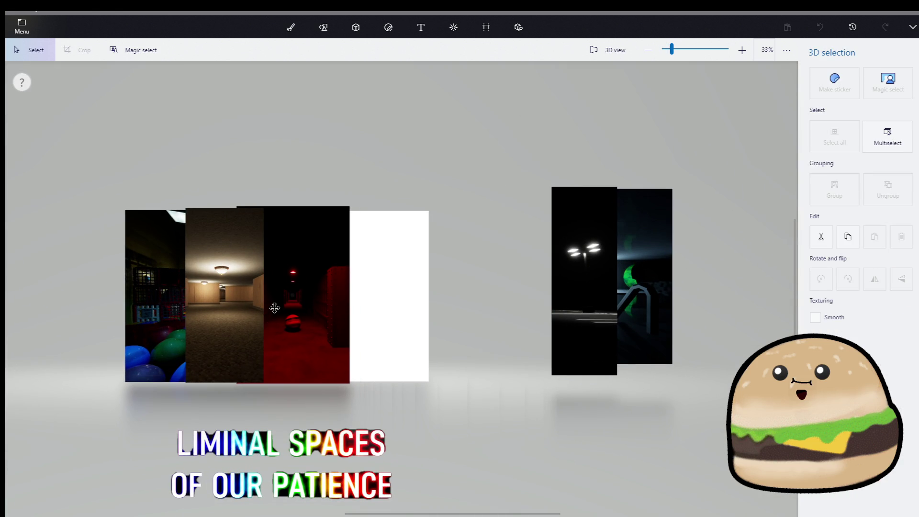
mouse_move(598, 260)
left_mouse_down()
mouse_move(433, 268)
mouse_move(350, 285)
left_mouse_up()
left_click(649, 269)
mouse_move(648, 269)
left_mouse_down()
mouse_move(393, 292)
mouse_move(425, 288)
left_mouse_up()
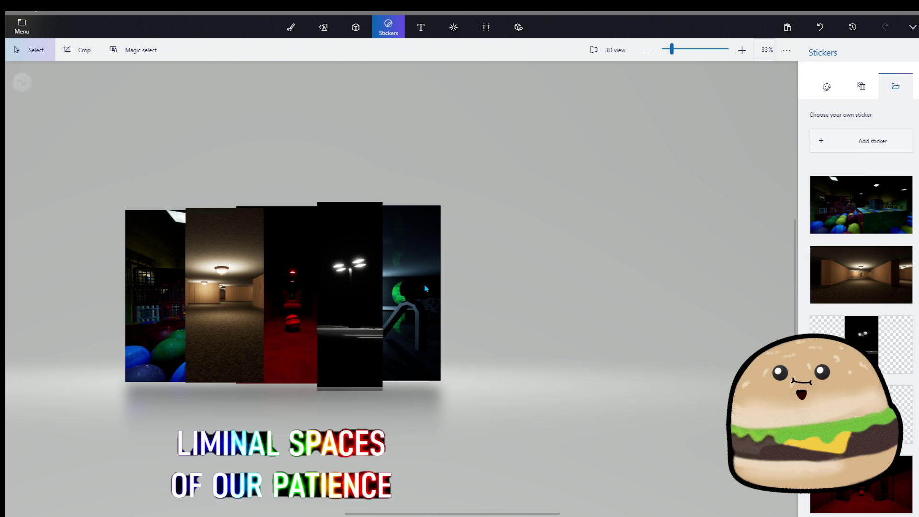
scroll(287, 324, "up", 2)
- Narrow the hallway strip slightly and shift the red corridor strip a little left
left_click(200, 348)
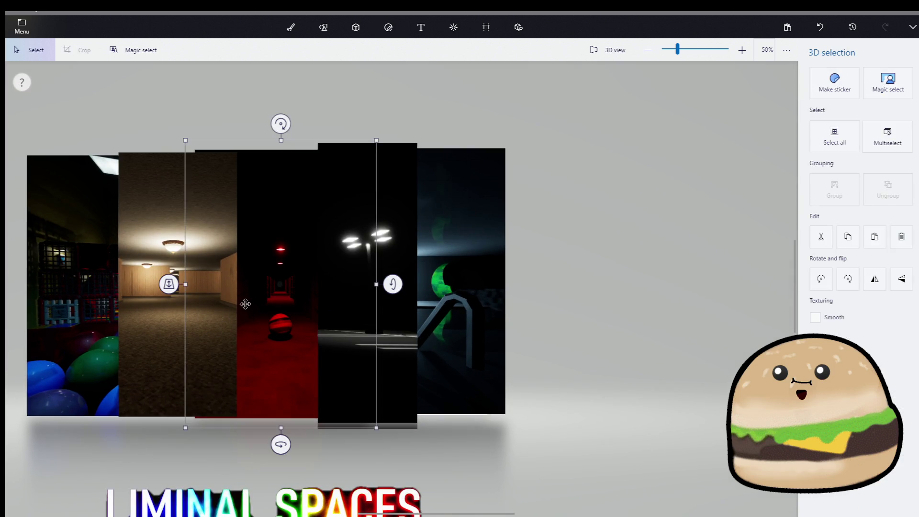
left_click(172, 296)
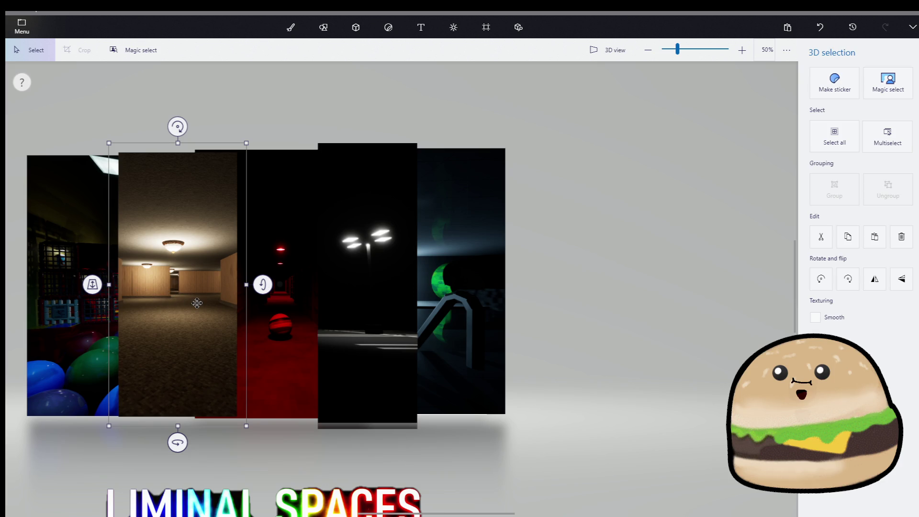
mouse_move(246, 284)
left_mouse_down()
mouse_move(234, 284)
mouse_move(242, 286)
left_mouse_up()
left_click(276, 321)
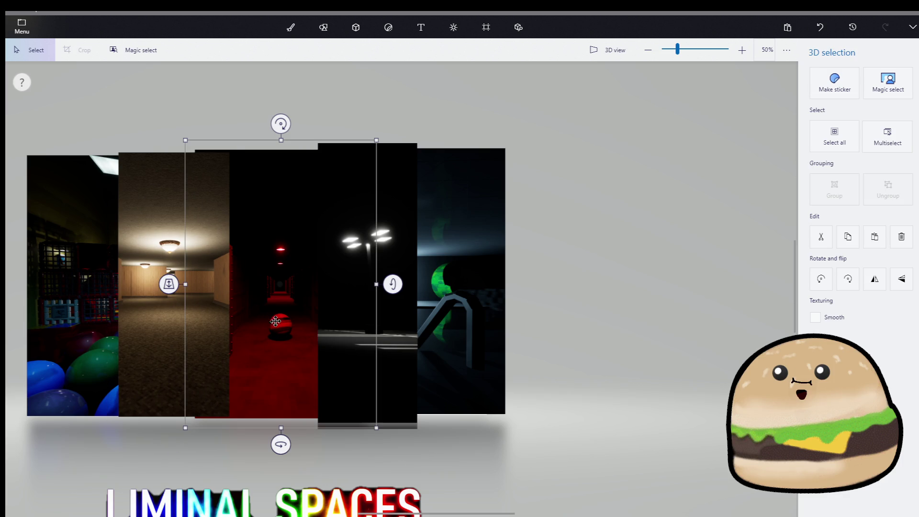
left_click(485, 32)
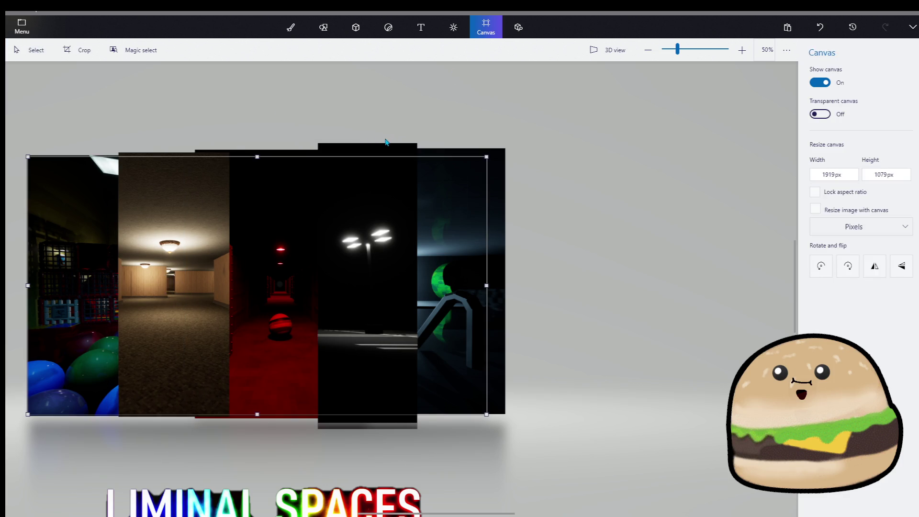
left_click(308, 291)
left_click_drag(308, 291, 262, 300)
- Narrow the hallway strip further from its right side and tweak its lower-left corner
left_click(146, 321)
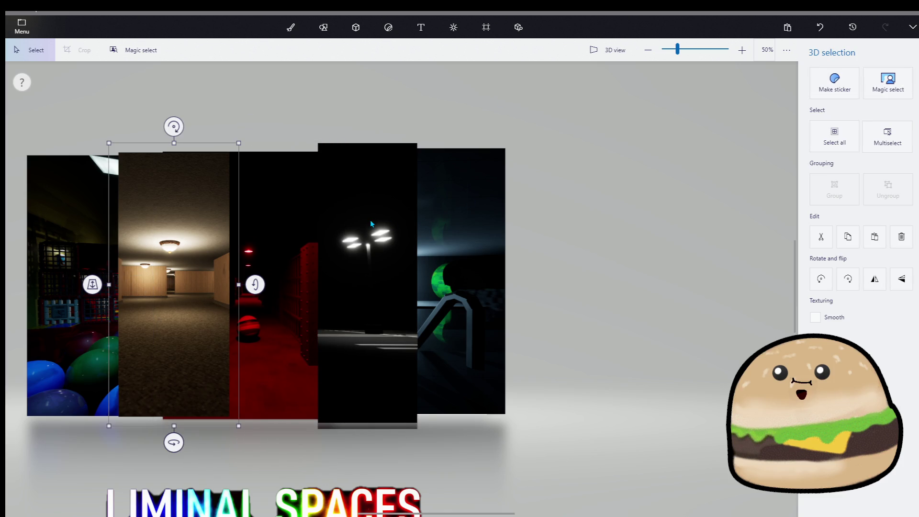
scroll(371, 223, "down", 2)
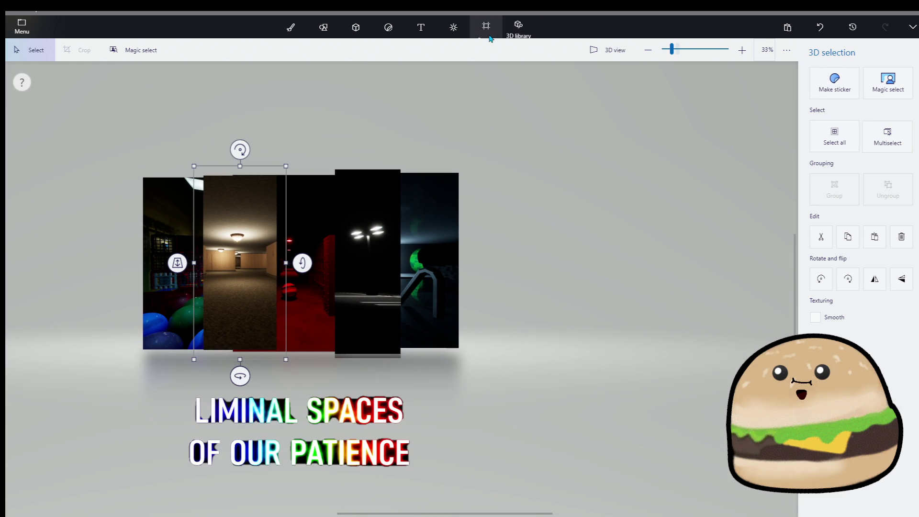
left_click_drag(283, 263, 280, 271)
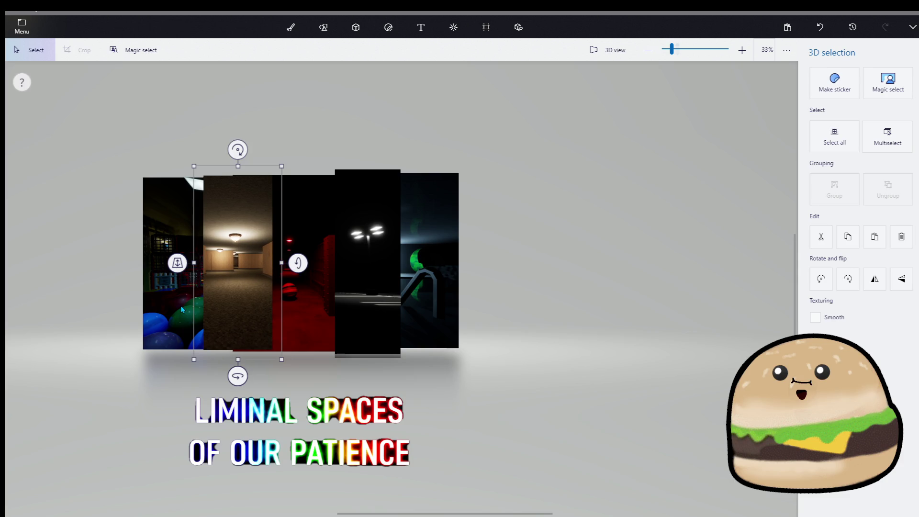
left_click_drag(199, 357, 196, 360)
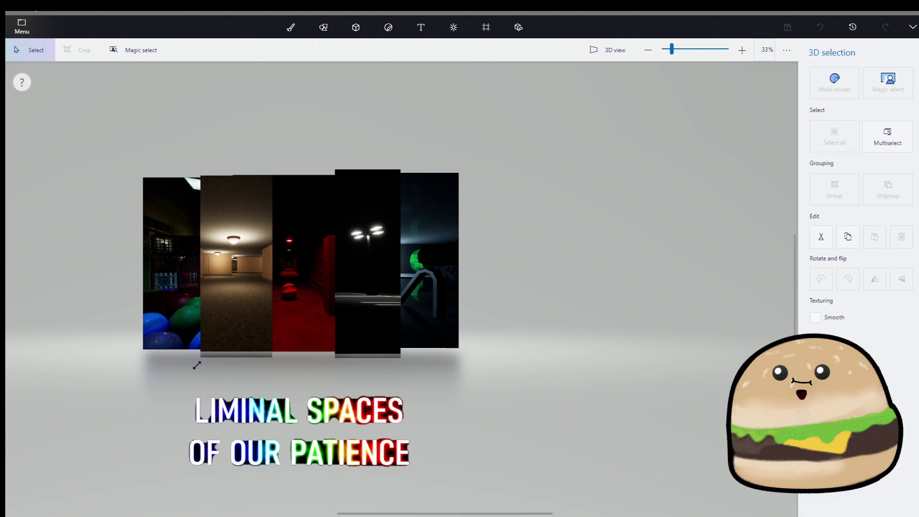
left_click(169, 299)
scroll(233, 287, "up", 3)
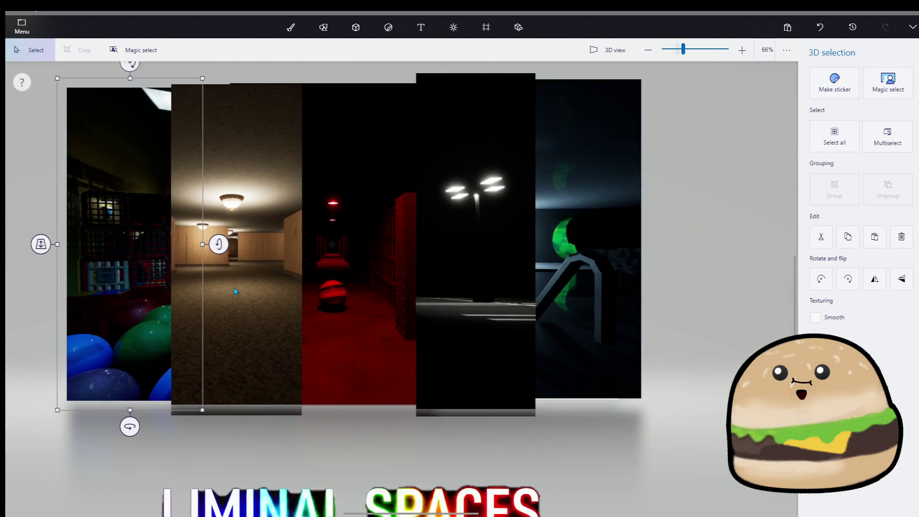
- Shift the brown hallway strip left and narrow it from its corner and right side
scroll(238, 271, "down", 2)
left_click(342, 259)
left_click(485, 27)
left_click(349, 240)
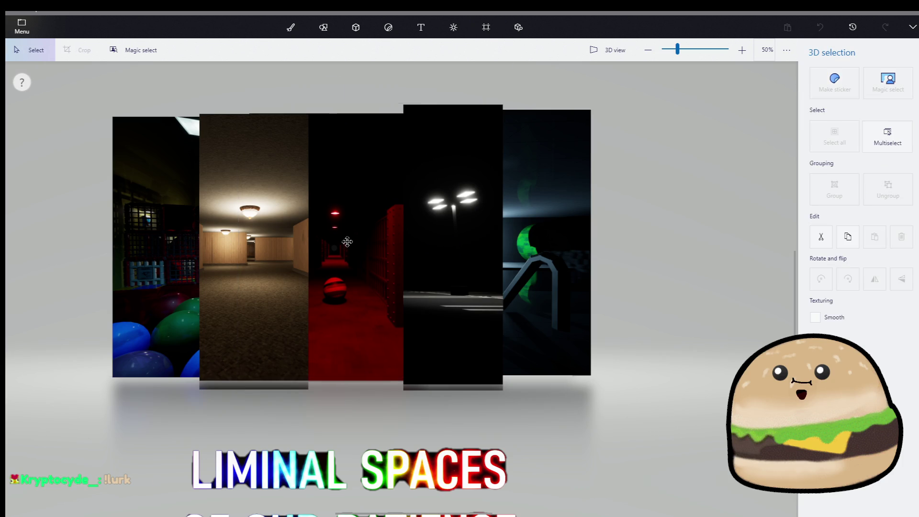
left_click(349, 242)
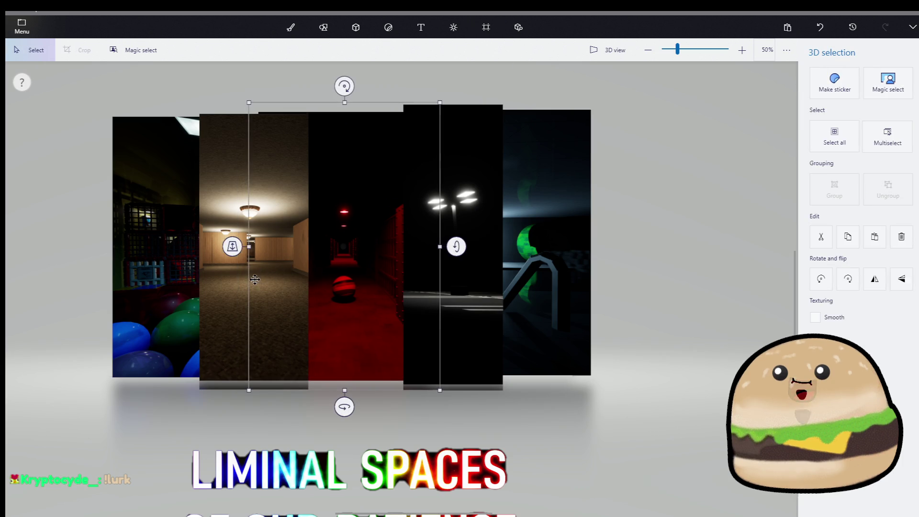
left_click(287, 266)
left_click_drag(294, 256, 279, 255)
mouse_move(309, 394)
left_mouse_down()
mouse_move(293, 394)
mouse_move(287, 406)
left_mouse_up()
mouse_move(302, 249)
left_mouse_down()
mouse_move(296, 243)
mouse_move(269, 263)
left_mouse_up()
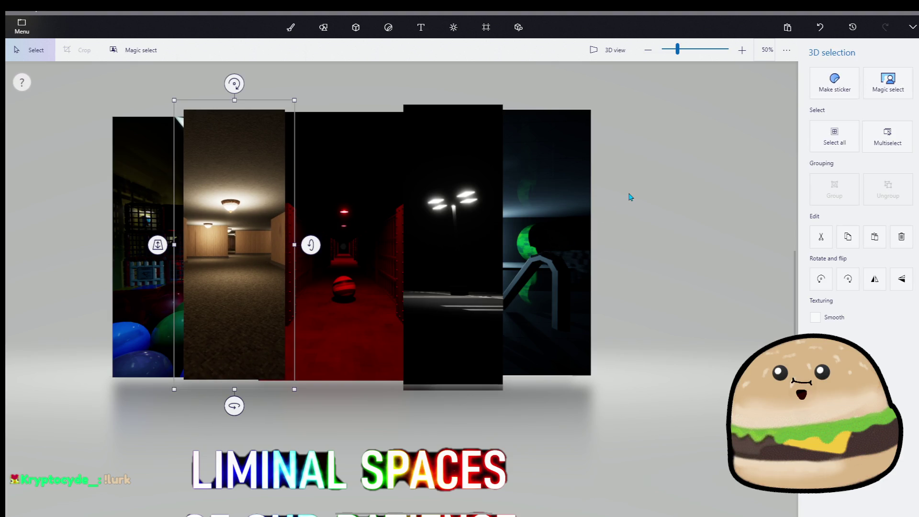
- Move the ball-pit strip left and stretch its left edge outward
left_click(141, 189)
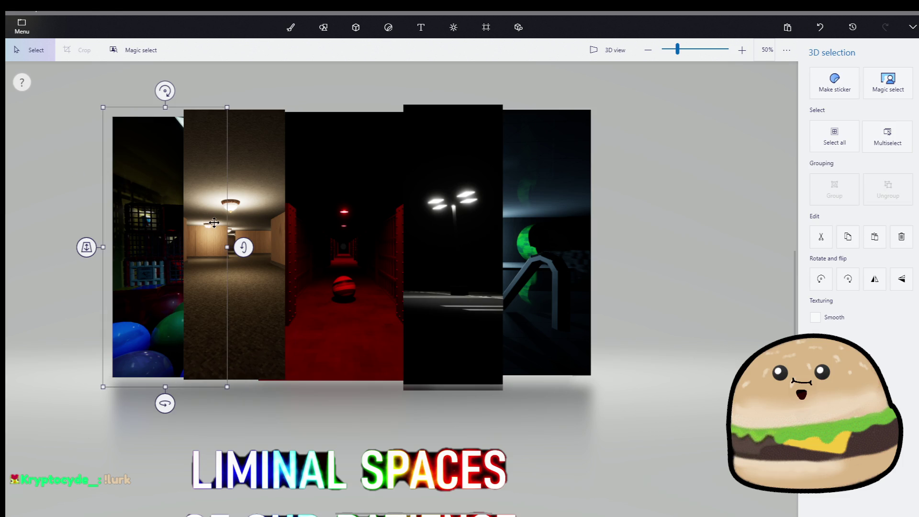
mouse_move(223, 245)
left_mouse_down()
mouse_move(203, 237)
mouse_move(209, 245)
left_mouse_up()
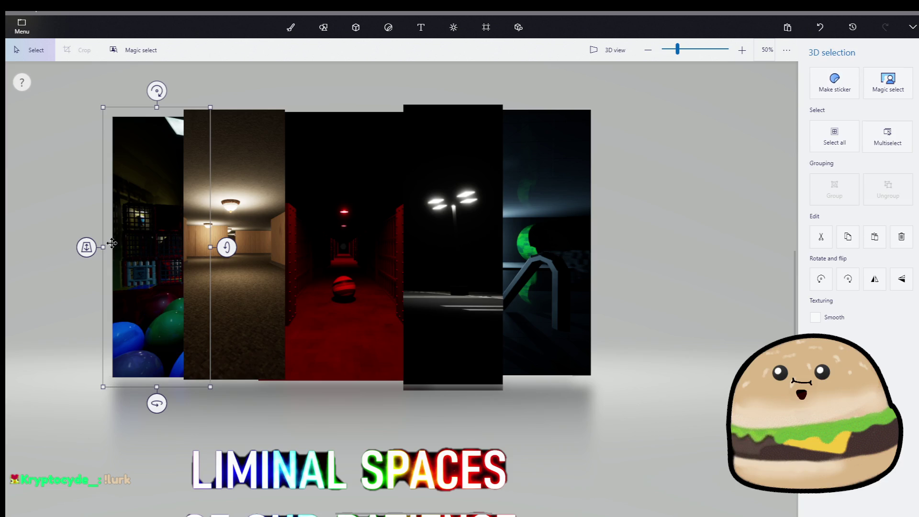
mouse_move(107, 244)
left_mouse_down()
mouse_move(144, 246)
mouse_move(100, 246)
left_mouse_up()
- Trim the hallway strip's left edge and stamp it onto the canvas as a sticker
left_click(257, 248)
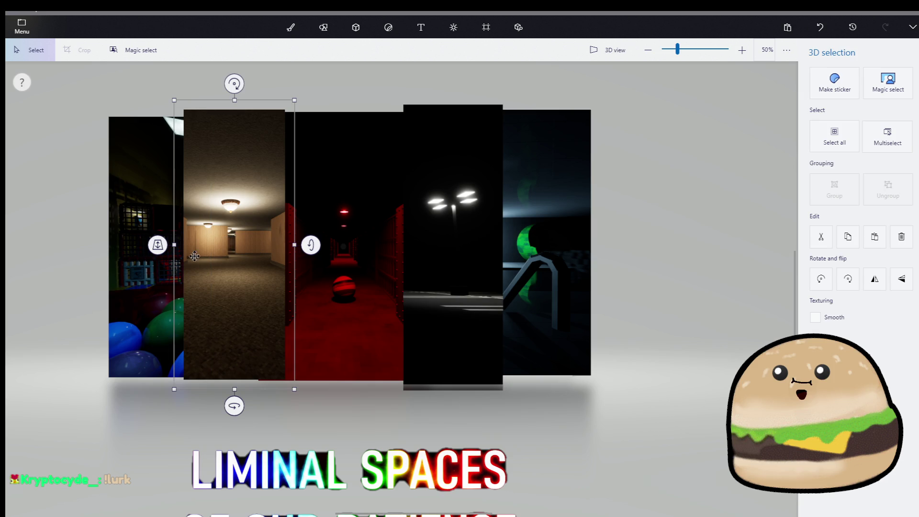
left_click_drag(177, 250, 164, 249)
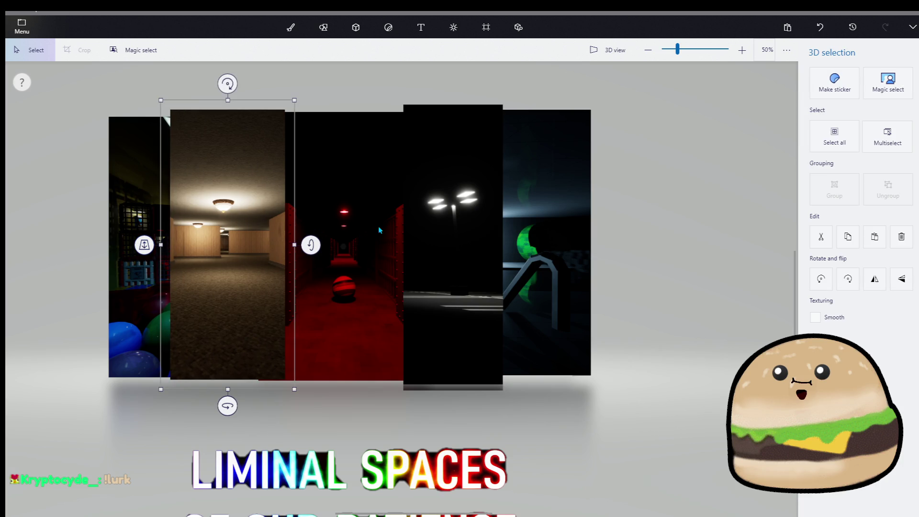
left_click(835, 84)
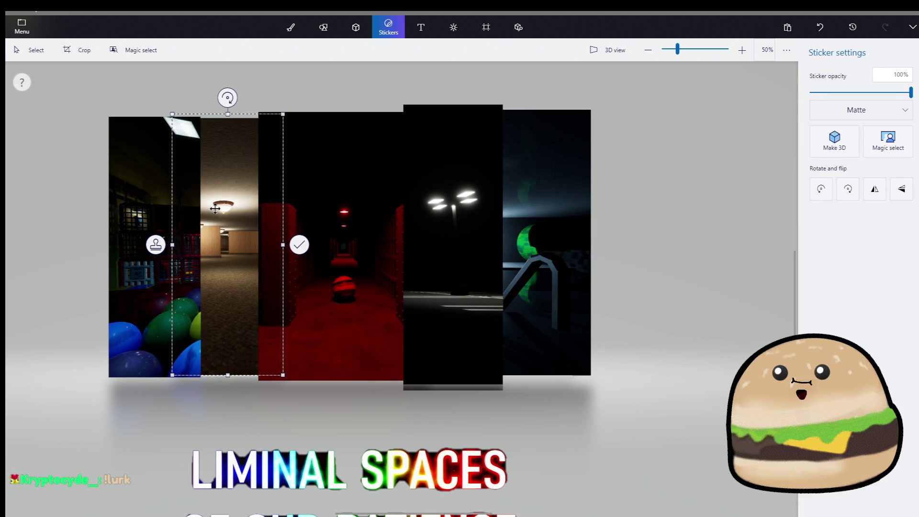
left_click(664, 138)
left_click(29, 50)
left_click(173, 194)
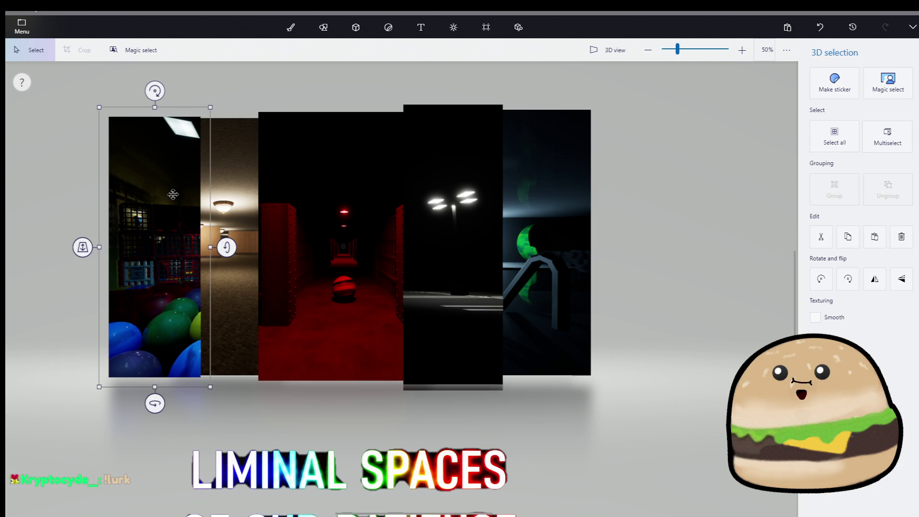
- Lift the stamped hallway area back out as a 3D piece and save it as a custom sticker
mouse_move(74, 93)
left_mouse_down()
mouse_move(329, 216)
mouse_move(601, 373)
mouse_move(623, 414)
left_mouse_up()
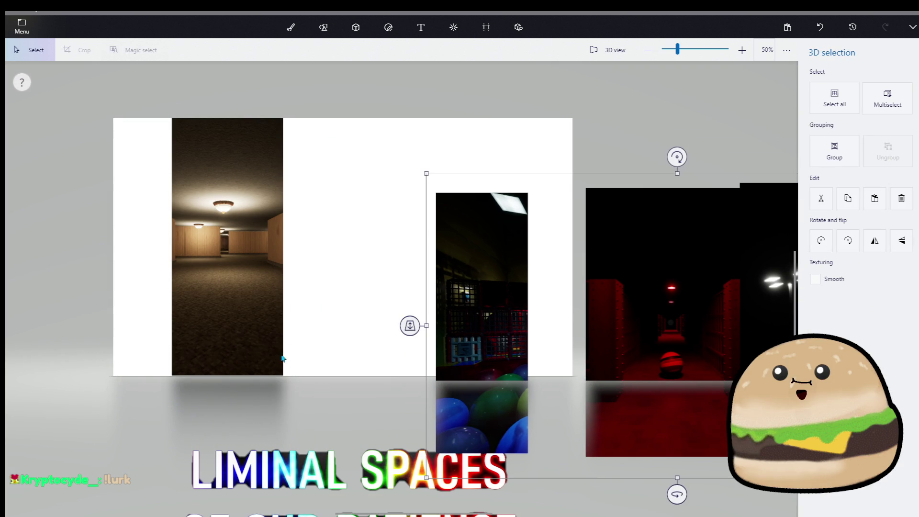
mouse_move(259, 373)
left_mouse_down()
mouse_move(229, 199)
mouse_move(181, 124)
left_mouse_up()
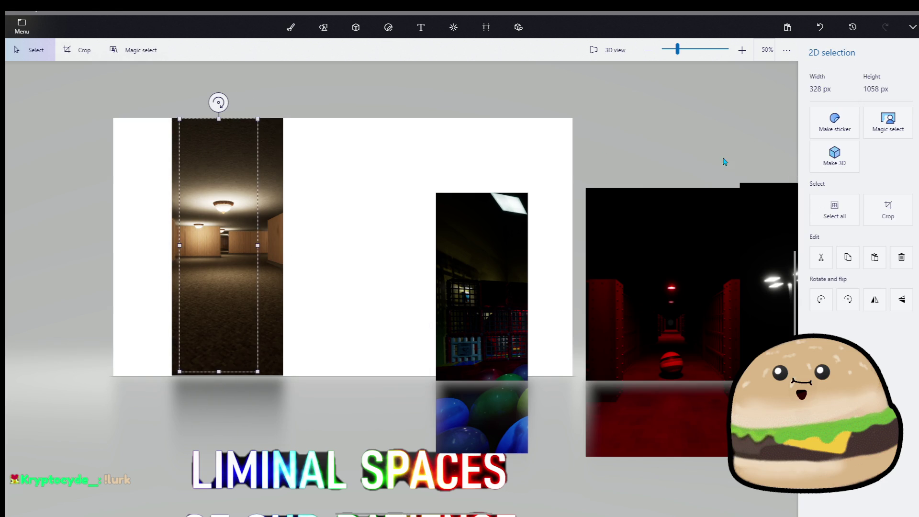
left_click(836, 153)
left_click_drag(297, 265, 725, 252)
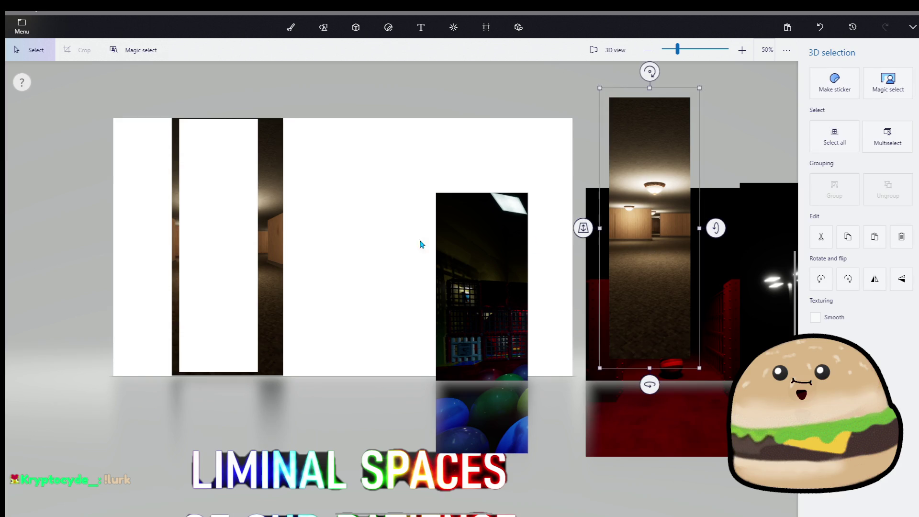
left_click_drag(368, 328, 113, 118)
left_click(835, 122)
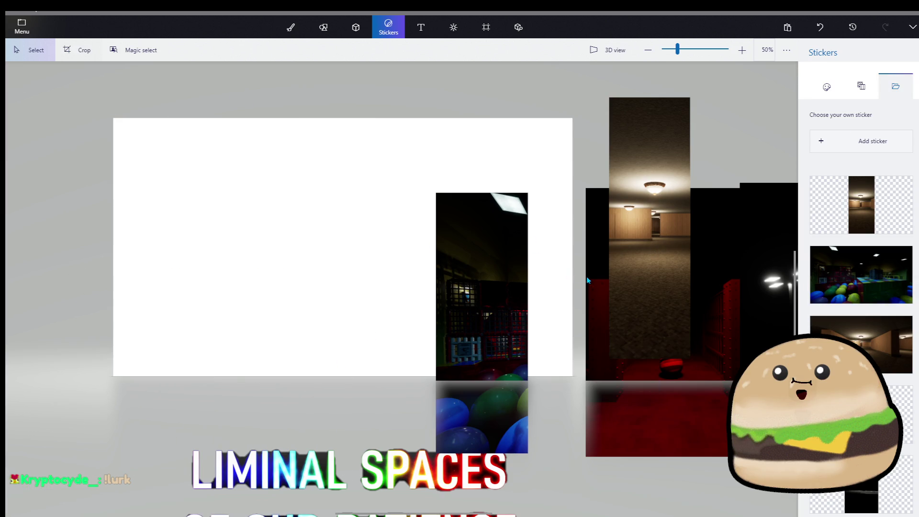
- Move the red corridor strip onto the canvas with the ball-pit strip to its left
left_click(714, 357)
mouse_move(715, 357)
left_mouse_down()
mouse_move(376, 205)
mouse_move(390, 274)
left_mouse_up()
left_click(540, 175)
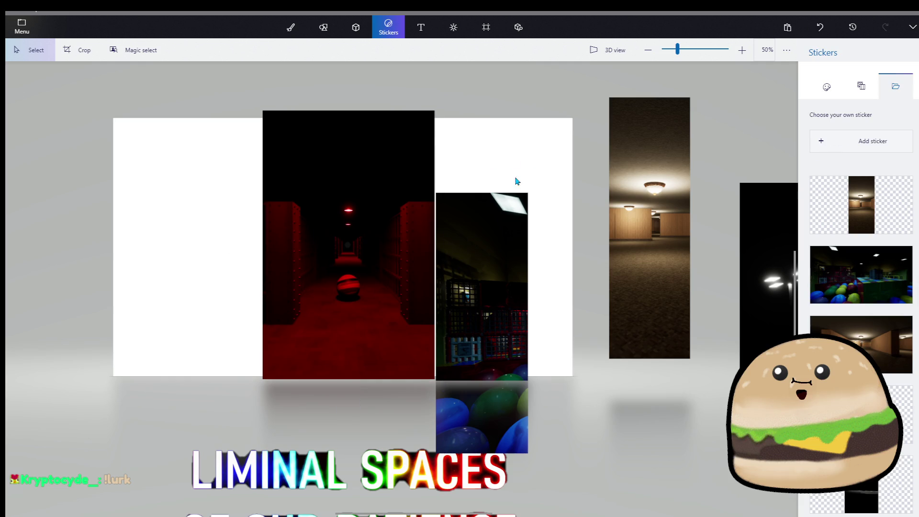
scroll(784, 247, "up", 2)
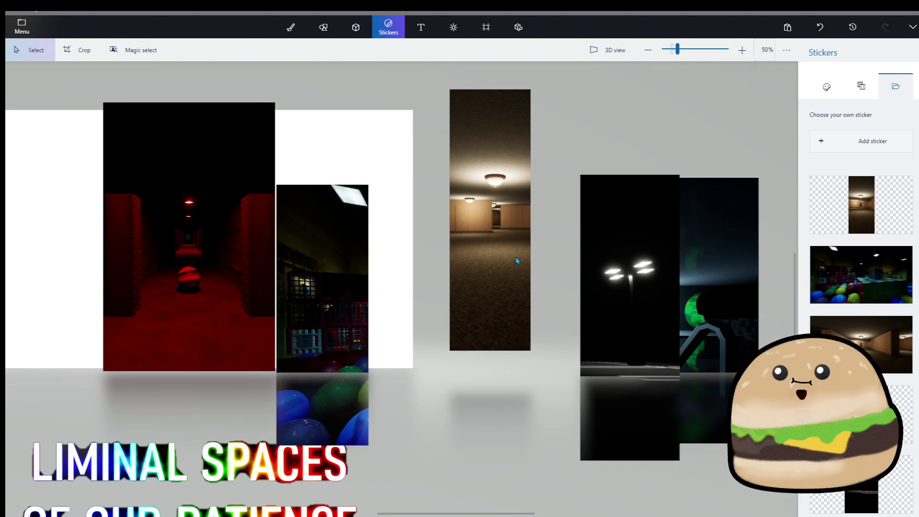
scroll(398, 299, "down", 3)
left_click(343, 300)
mouse_move(344, 300)
left_mouse_down()
mouse_move(188, 261)
mouse_move(194, 254)
left_mouse_up()
scroll(194, 254, "up", 3)
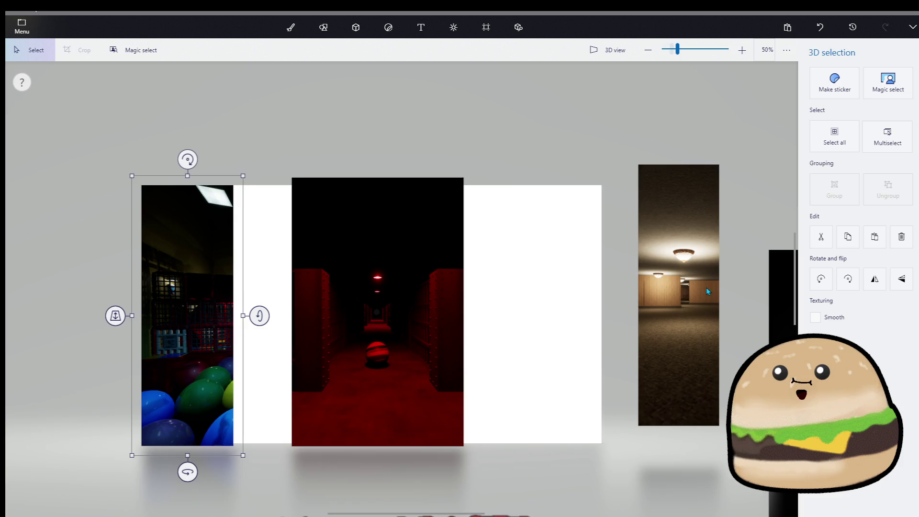
- Place the hallway strip between the ball-pit and red strips, then bring in the lamp and green strips
left_click(708, 291)
mouse_move(708, 291)
left_mouse_down()
mouse_move(265, 311)
mouse_move(275, 310)
left_mouse_up()
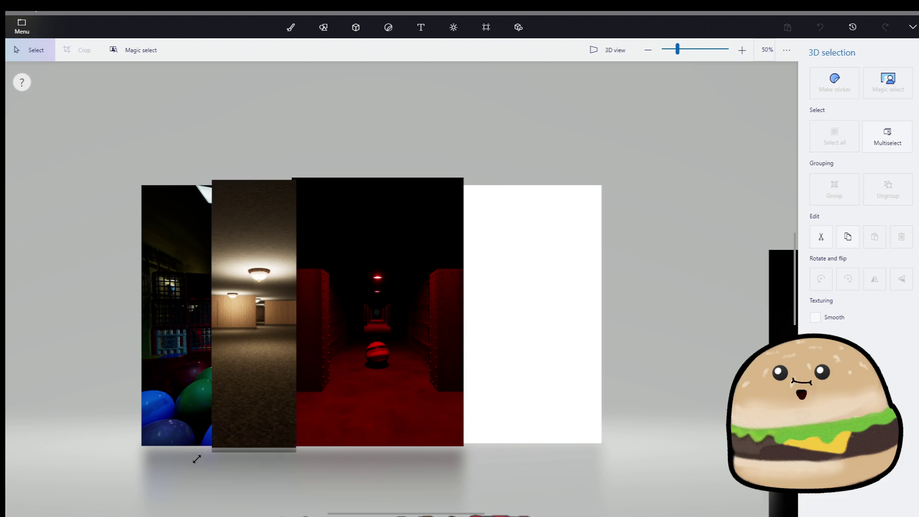
mouse_move(260, 410)
left_mouse_down()
mouse_move(278, 412)
mouse_move(266, 411)
left_mouse_up()
left_click(834, 83)
scroll(590, 326, "down", 5)
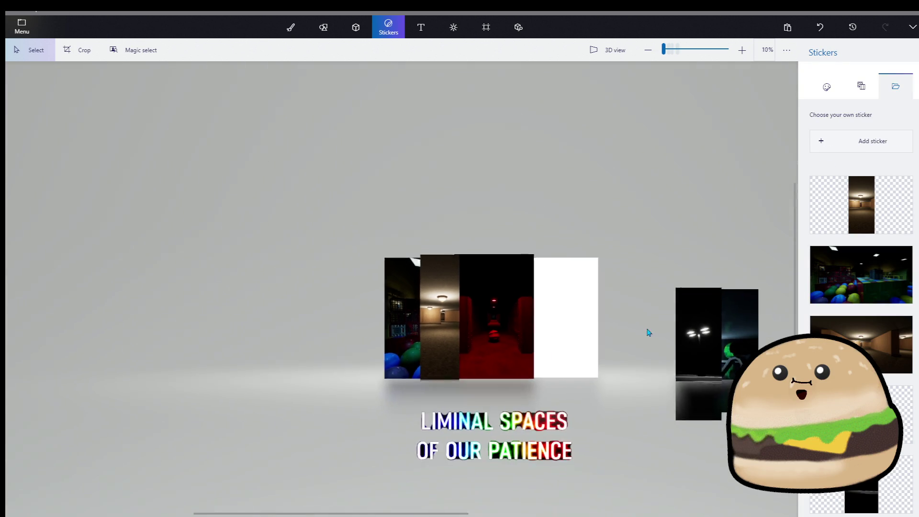
scroll(570, 324, "up", 3)
mouse_move(500, 217)
left_mouse_down()
mouse_move(628, 348)
mouse_move(405, 282)
mouse_move(411, 292)
left_mouse_up()
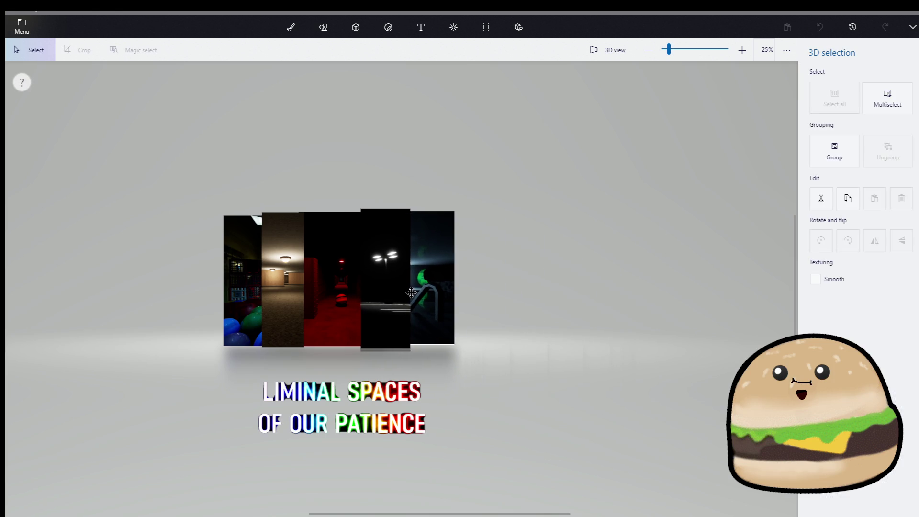
- Enlarge the brown hallway strip, move it up, and mirror it horizontally
scroll(348, 297, "up", 5)
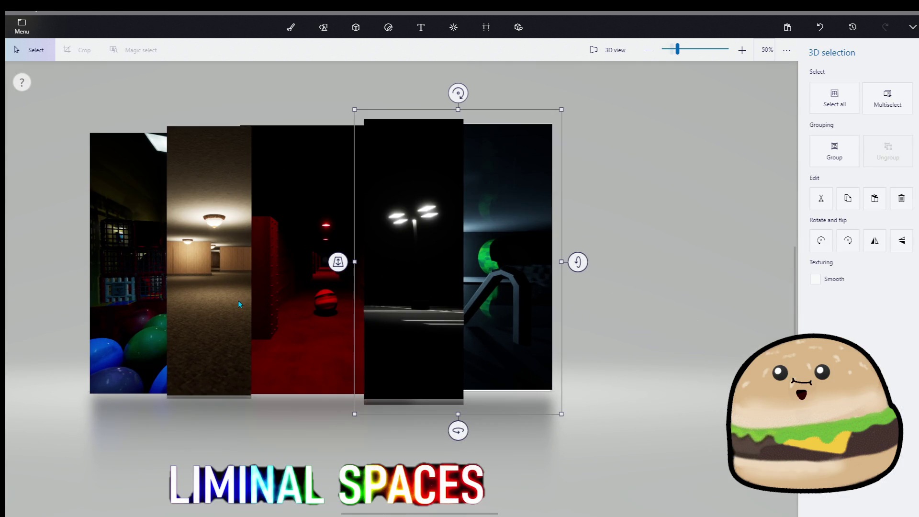
left_click(304, 295)
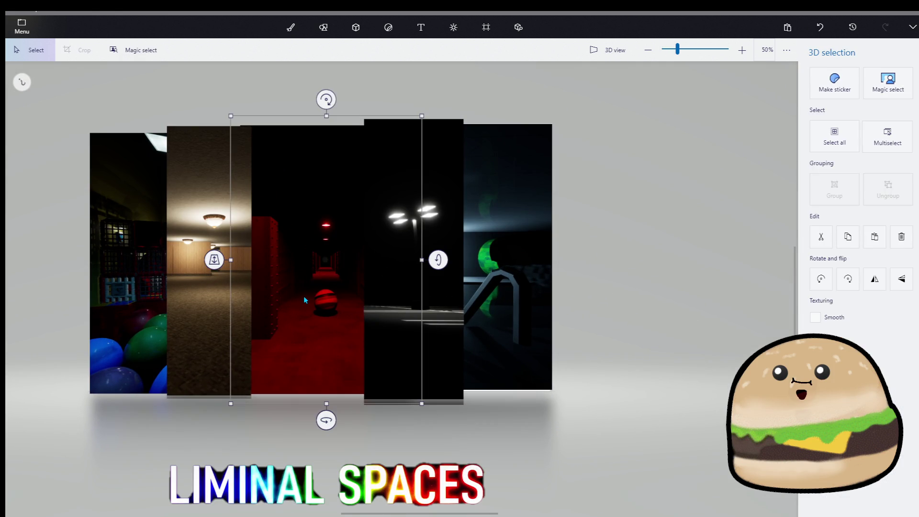
left_click(388, 27)
left_click(486, 28)
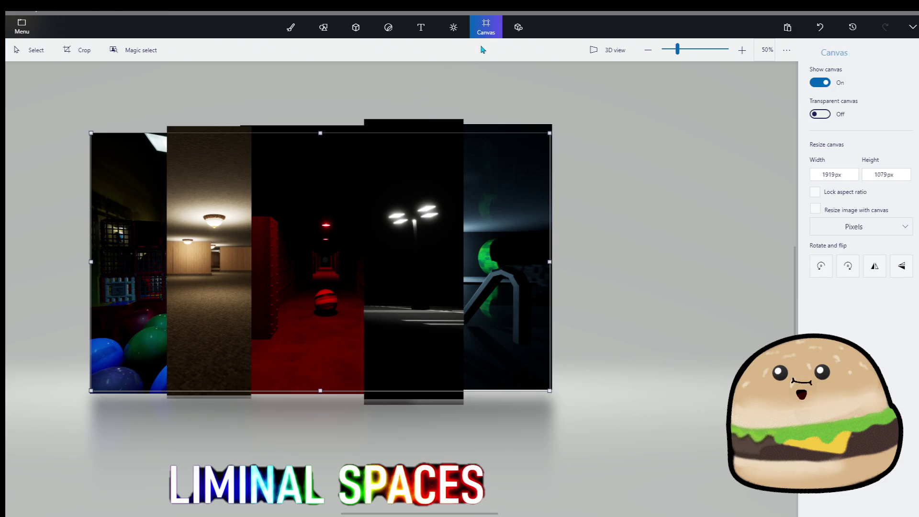
left_click(191, 299)
mouse_move(261, 405)
left_mouse_down()
mouse_move(297, 444)
mouse_move(308, 475)
mouse_move(322, 480)
left_mouse_up()
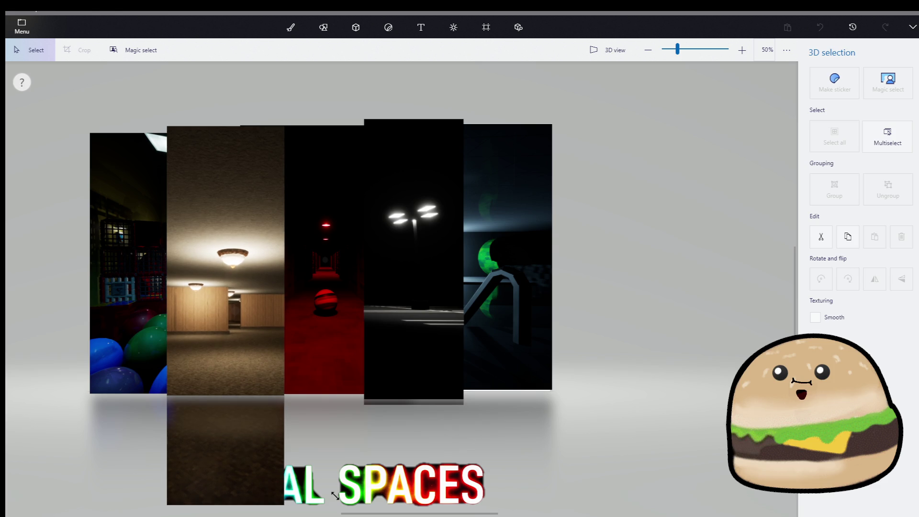
left_click_drag(248, 419, 250, 386)
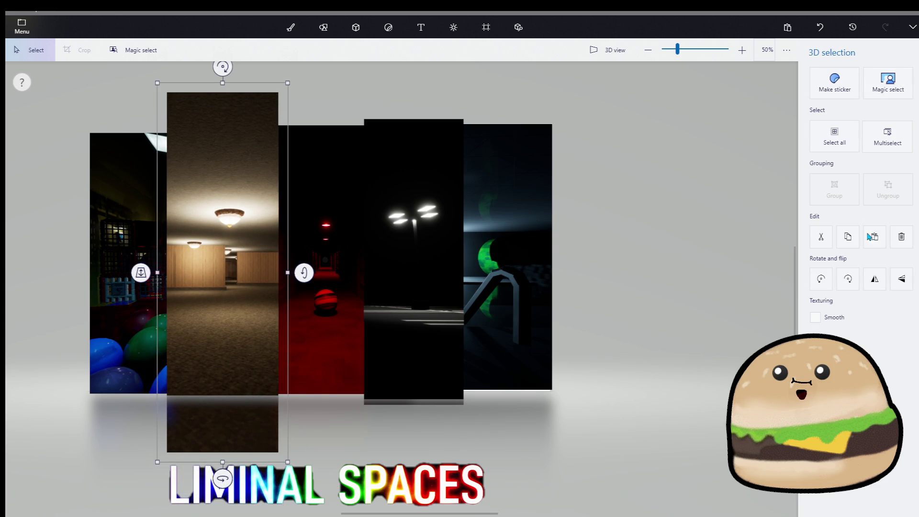
left_click(883, 287)
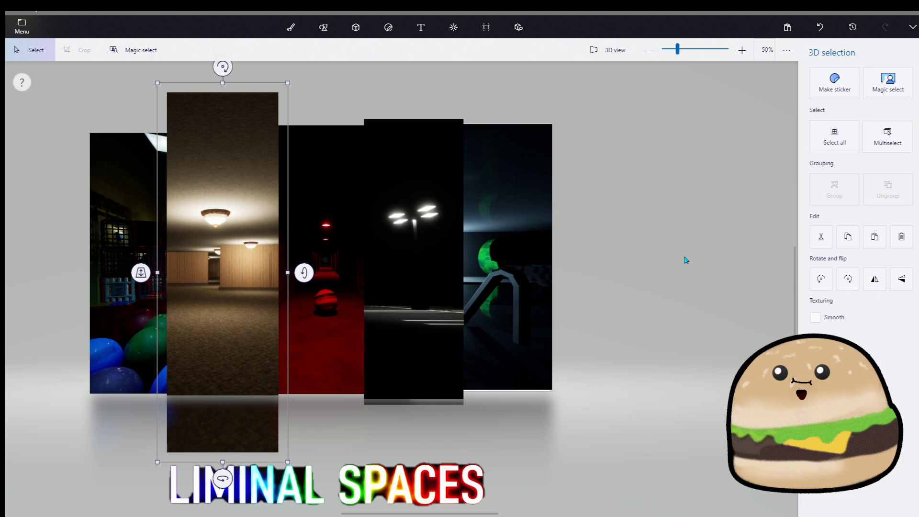
- Nudge the red hallway strip slightly left and down
key("ctrl+shift+c")
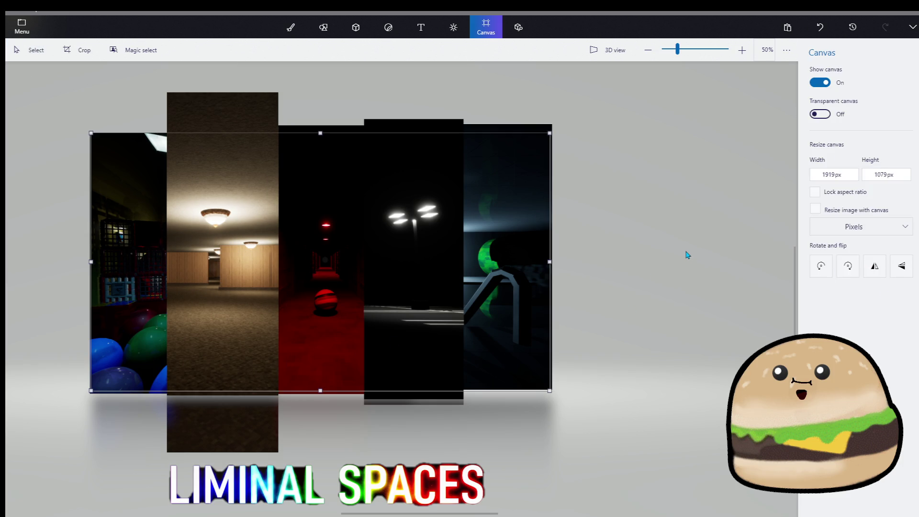
left_click(332, 351)
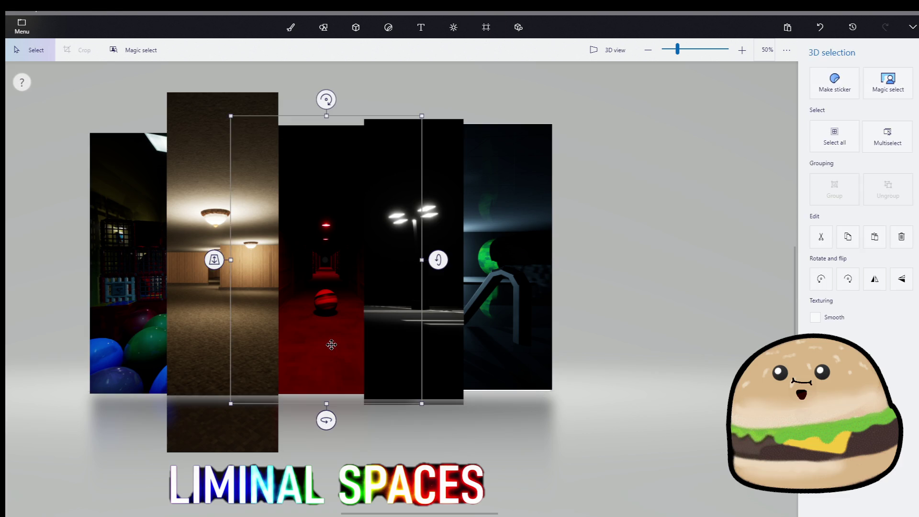
left_click(581, 267)
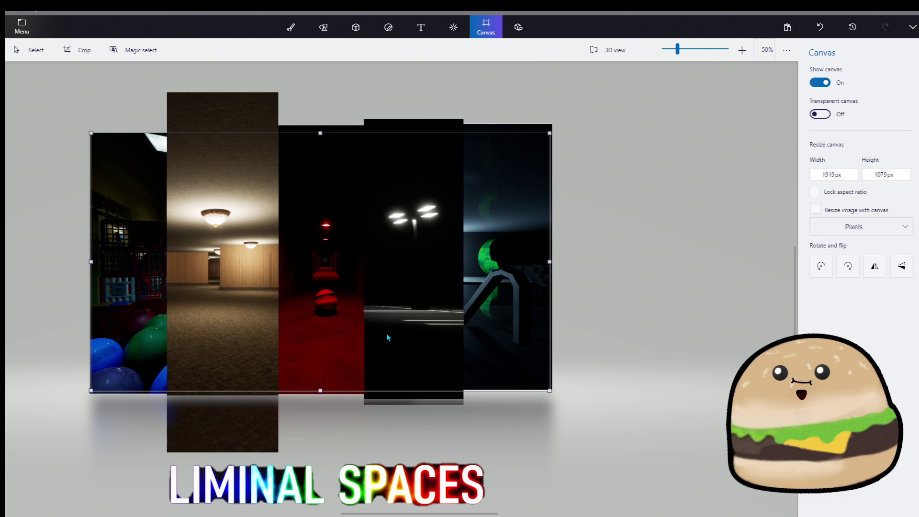
left_click(340, 343)
left_click_drag(340, 345, 336, 349)
- Shrink the brown hallway strip from its top corner and commit the new size
left_click(263, 345)
mouse_move(287, 83)
left_mouse_down()
mouse_move(249, 170)
mouse_move(260, 165)
left_mouse_up()
key("ctrl+w")
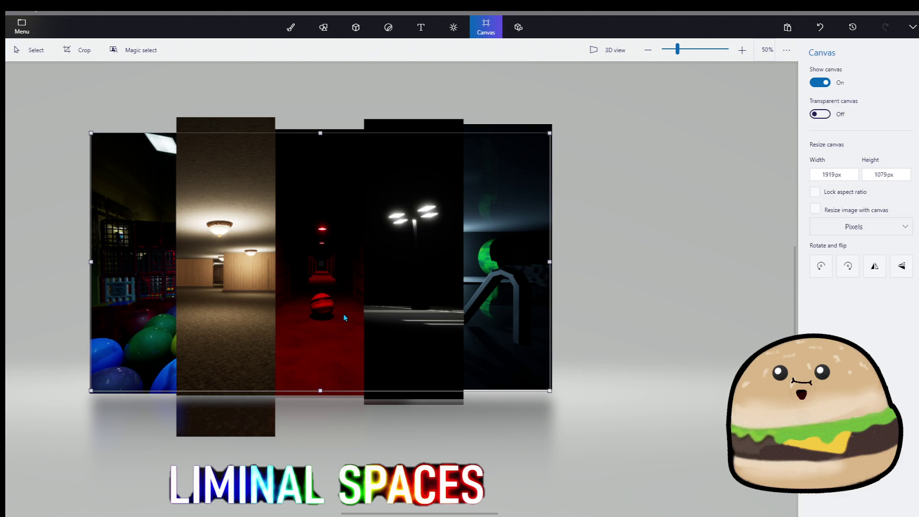
left_click(336, 329)
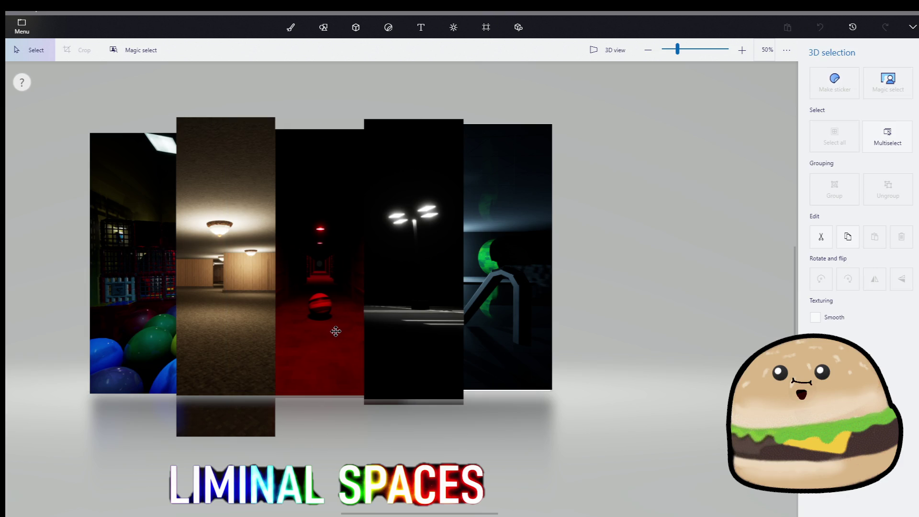
key("ctrl+w")
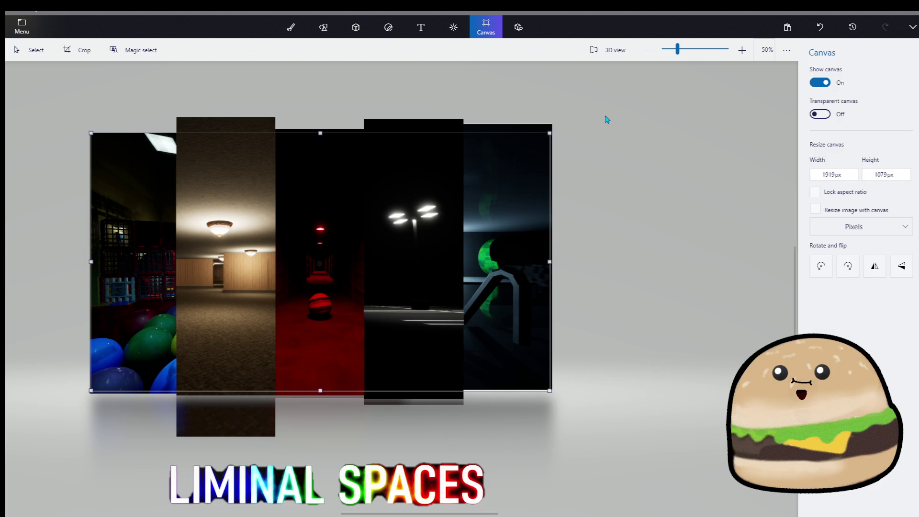
left_click(381, 480)
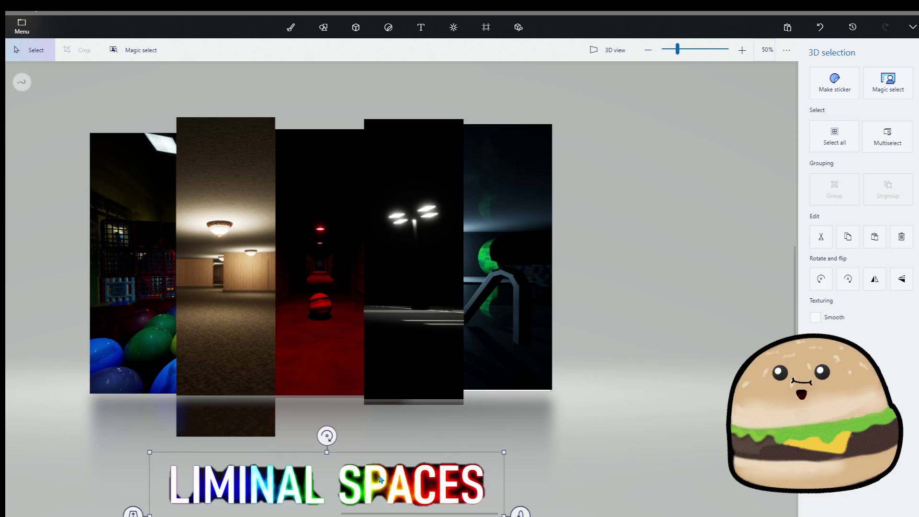
- Swap the old bottom title for the two-line 'LIMINAL SPACES OF OUR PATIENCE' title, centred on the strips
key("Delete")
left_click(369, 203)
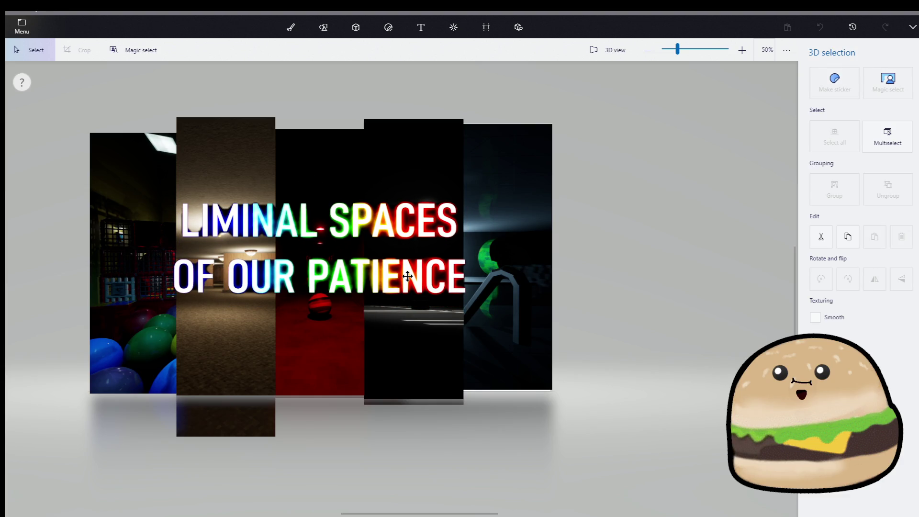
left_click_drag(408, 277, 406, 280)
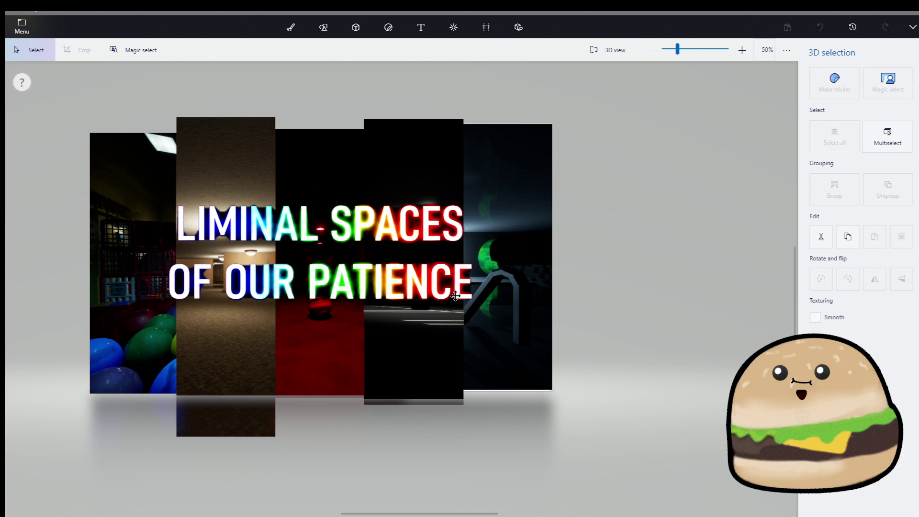
left_click_drag(455, 296, 452, 290)
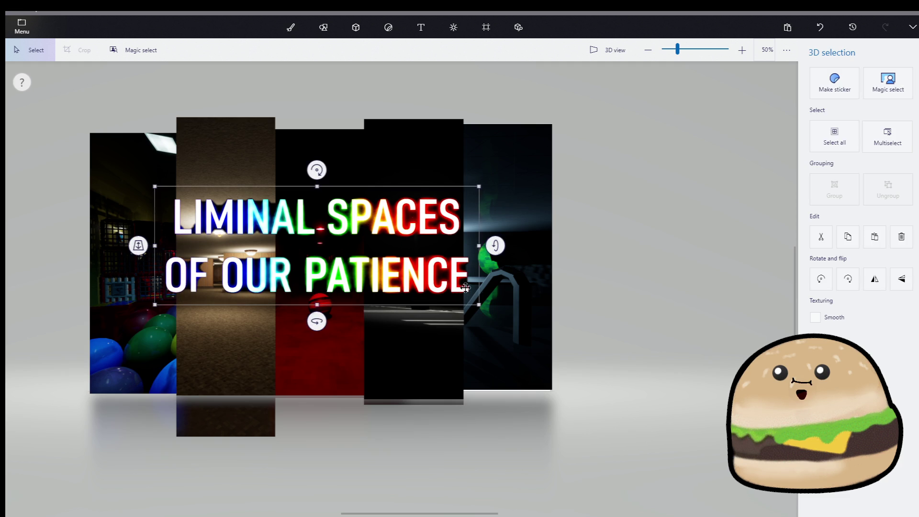
key("w")
scroll(579, 266, "down", 2)
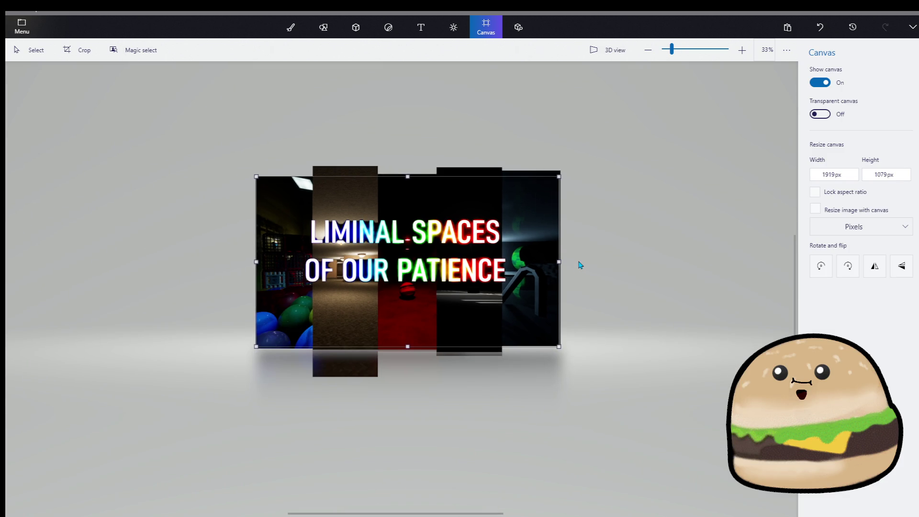
- Enlarge the red hallway strip past the canvas top and bottom, widen it right, and shift it left
scroll(582, 265, "up", 2)
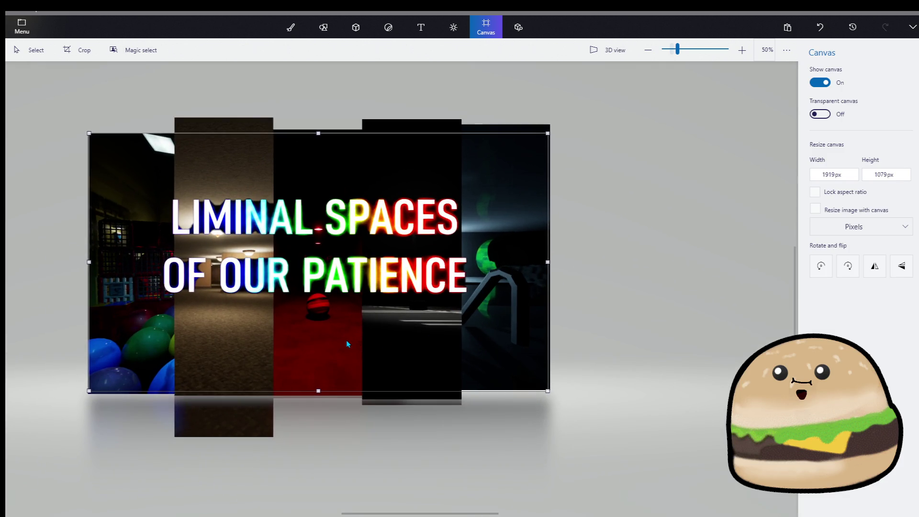
left_click(353, 361)
left_click_drag(408, 405, 447, 427)
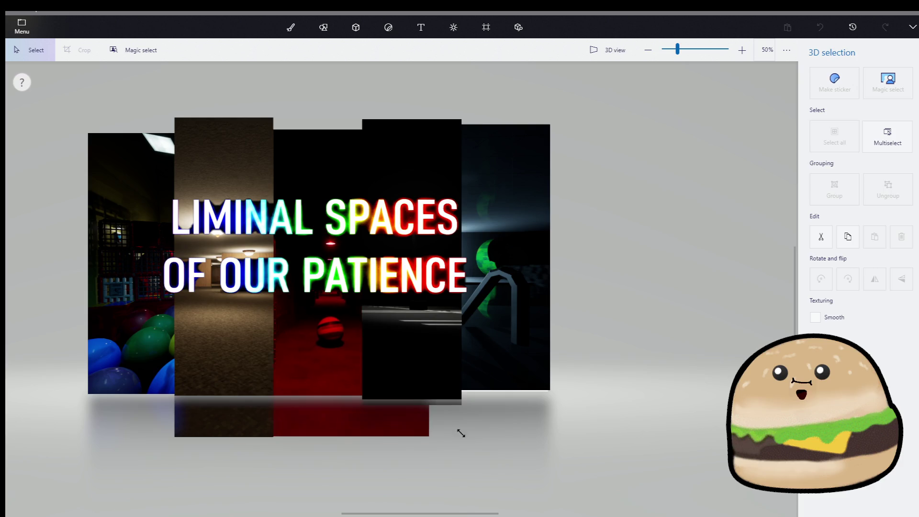
left_click_drag(375, 389, 323, 359)
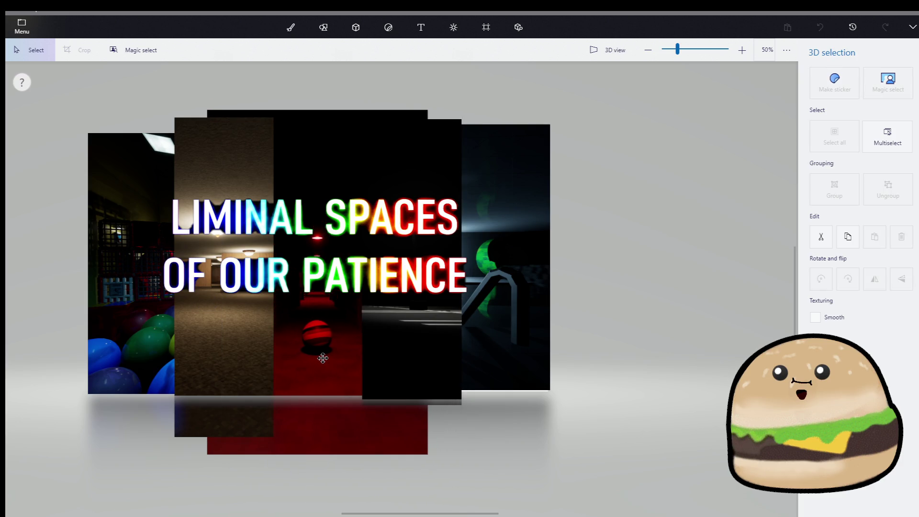
mouse_move(325, 110)
left_mouse_down()
mouse_move(328, 53)
mouse_move(328, 67)
left_mouse_up()
left_click_drag(444, 265, 498, 266)
left_click_drag(336, 329, 318, 333)
key("k")
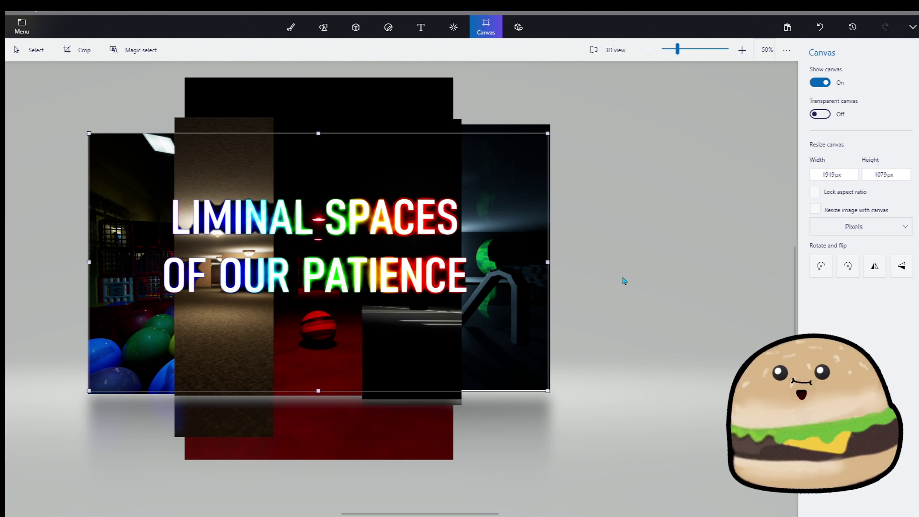
- Select and deselect the rainbow title text twice to check its placement over the strips
left_click(355, 223)
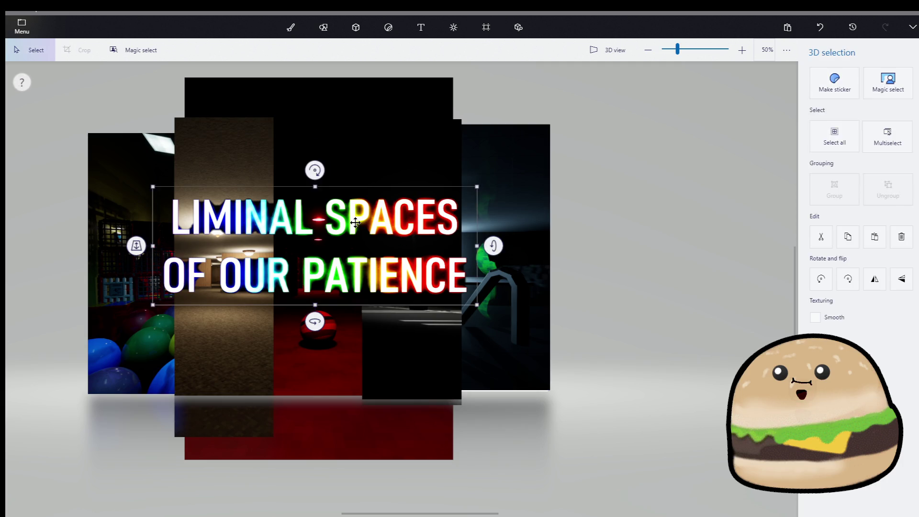
key("k")
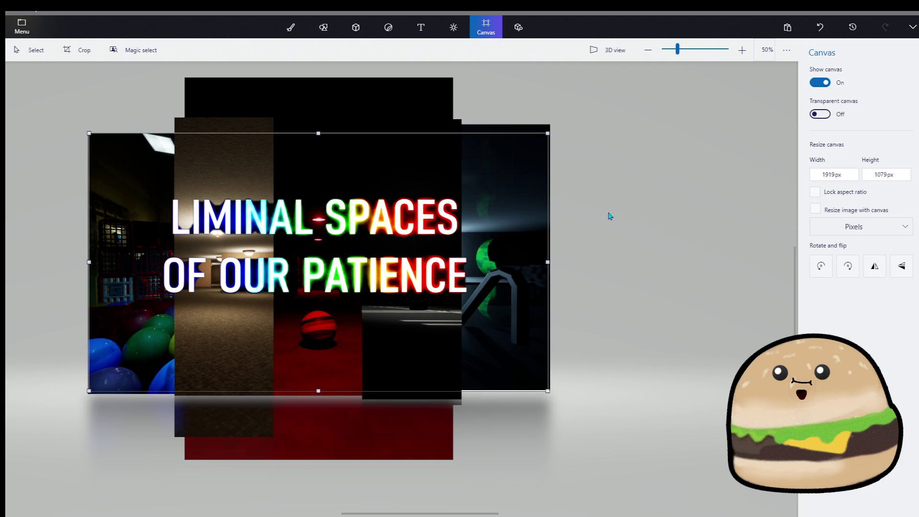
left_click(455, 228)
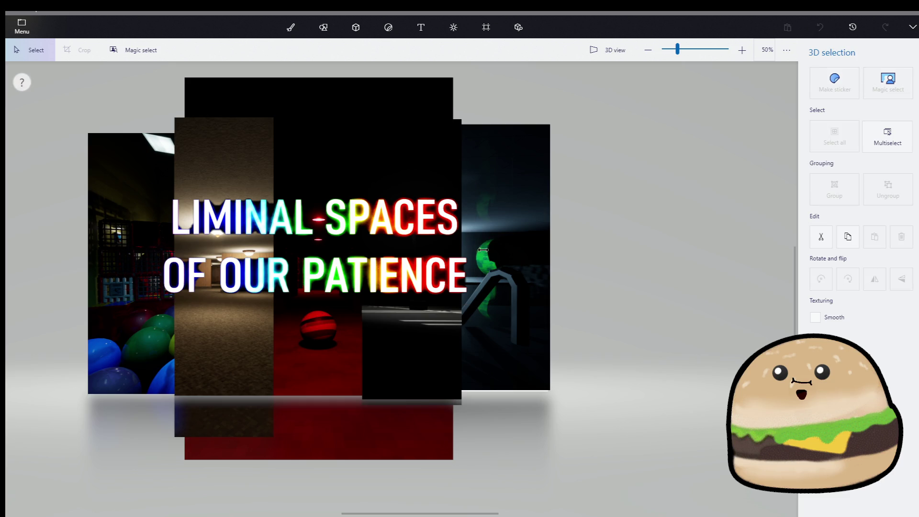
key("k")
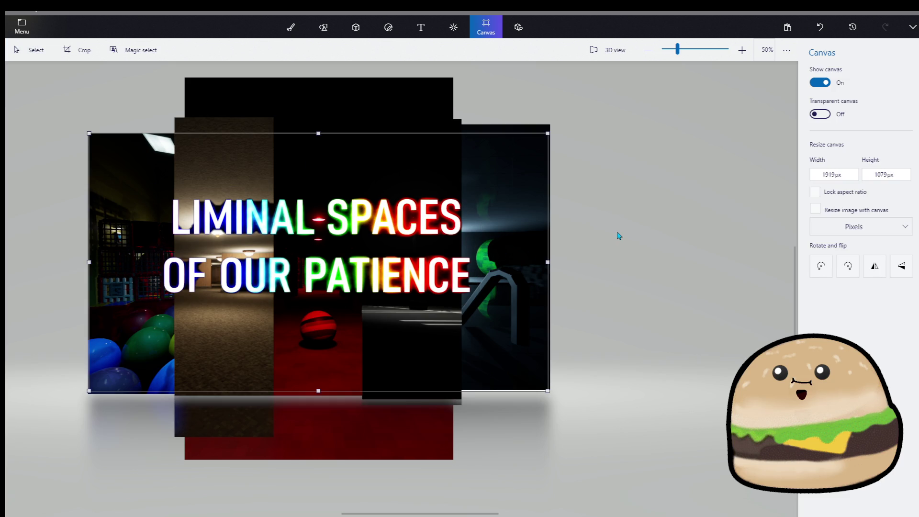
- Preview the collage as a PNG image export, then return to editing
left_click(21, 26)
left_click(88, 171)
left_click(127, 147)
left_click(206, 85)
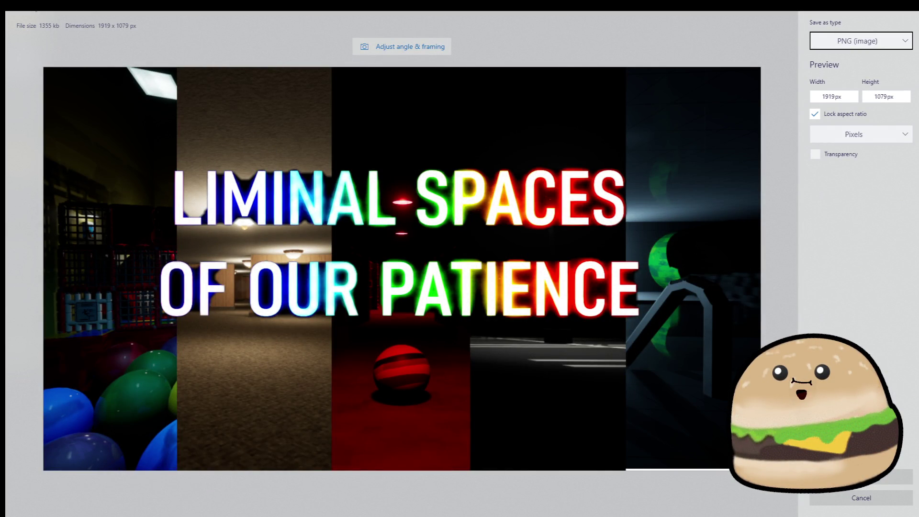
left_click(871, 499)
- Enlarge the rightmost pool strip slightly at its bottom-right corner
left_click(527, 360)
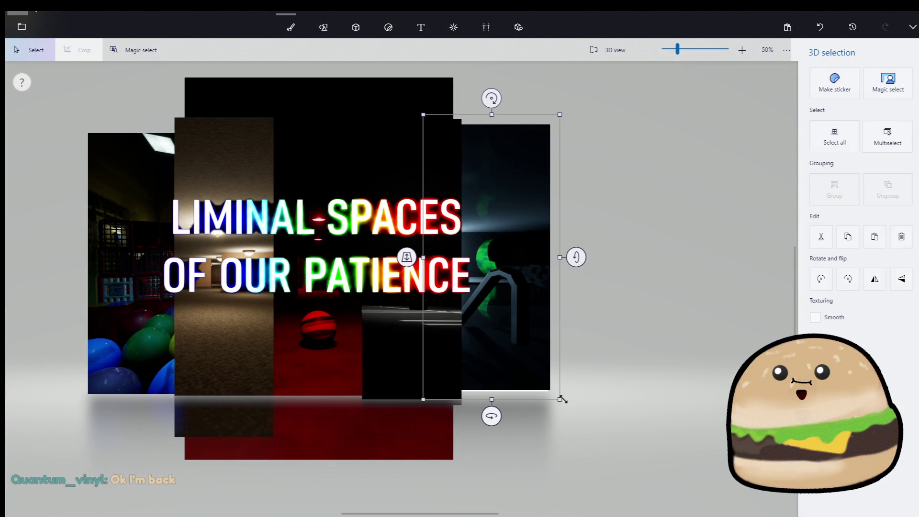
left_click_drag(562, 399, 567, 402)
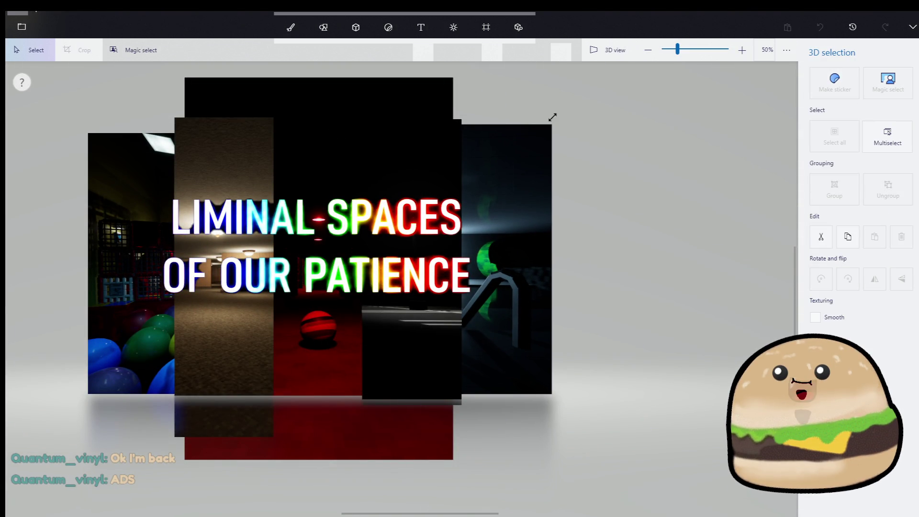
key("ctrl+e")
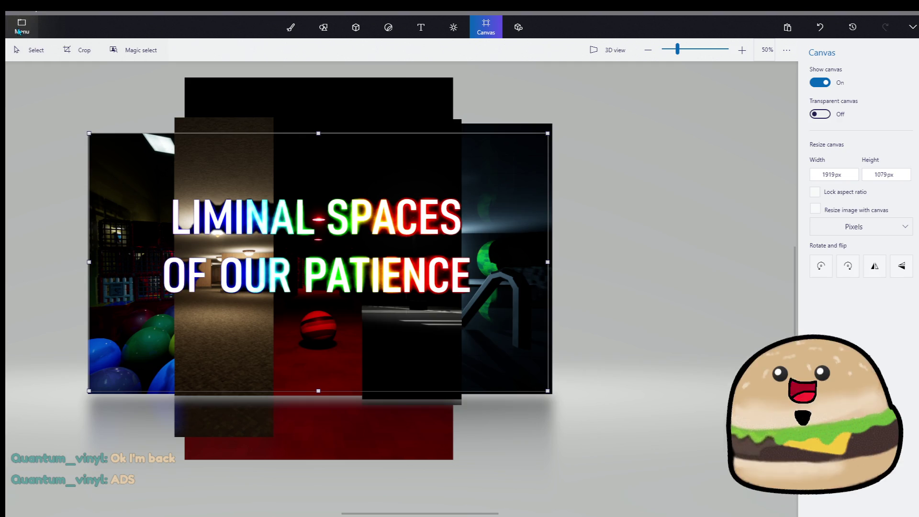
- Choose saving a copy as an image and continue to the save location
left_click(19, 31)
left_click(80, 148)
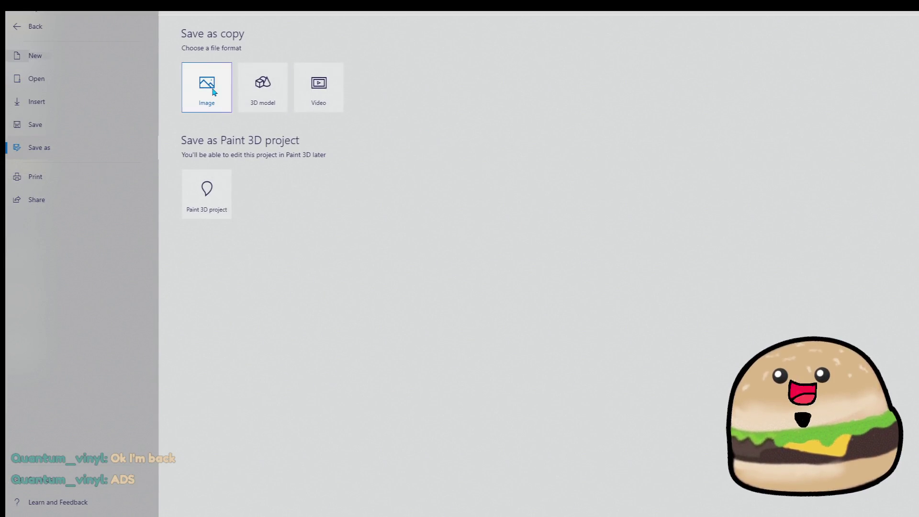
left_click(213, 91)
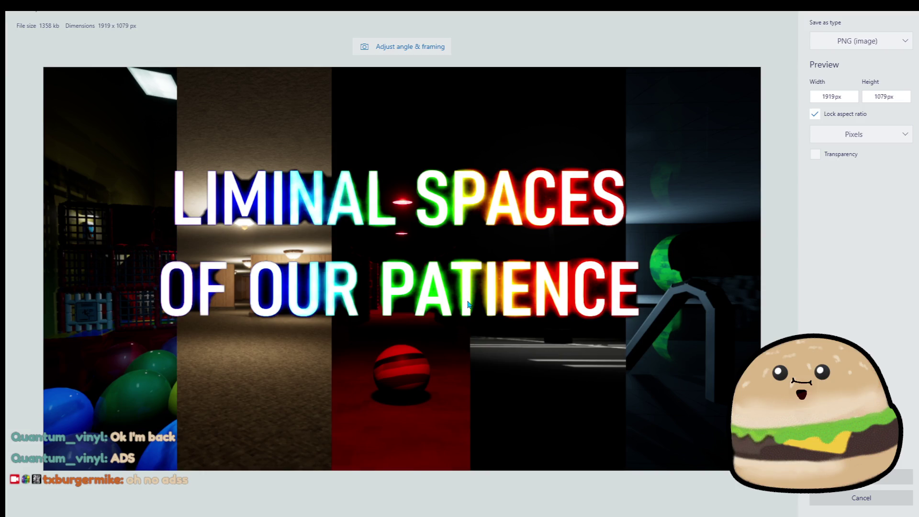
left_click(895, 476)
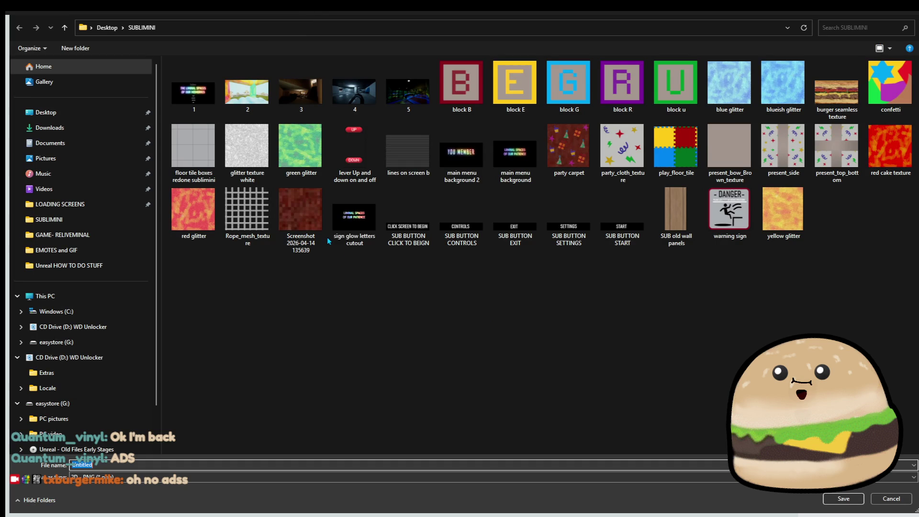
- Delete the old sign glow letters cutout file and save the PNG as game_cover_liminal_spaces
left_click(372, 241)
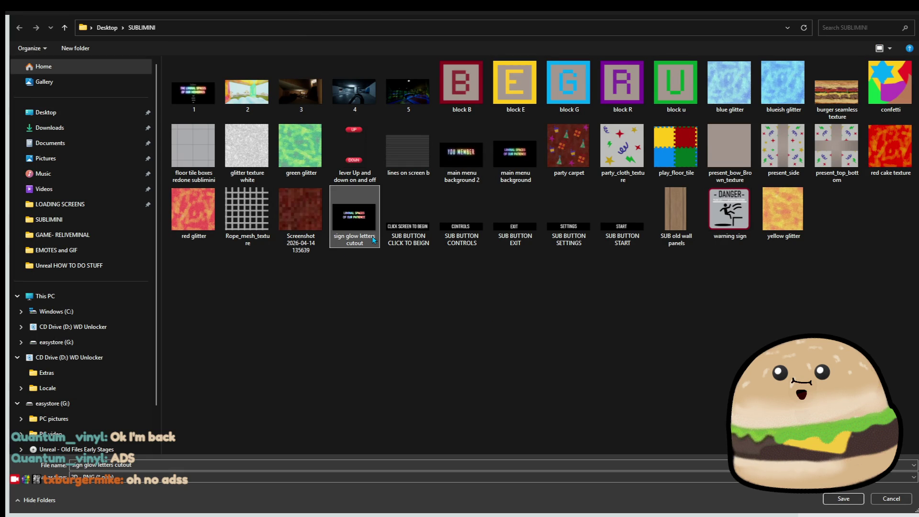
key("Delete")
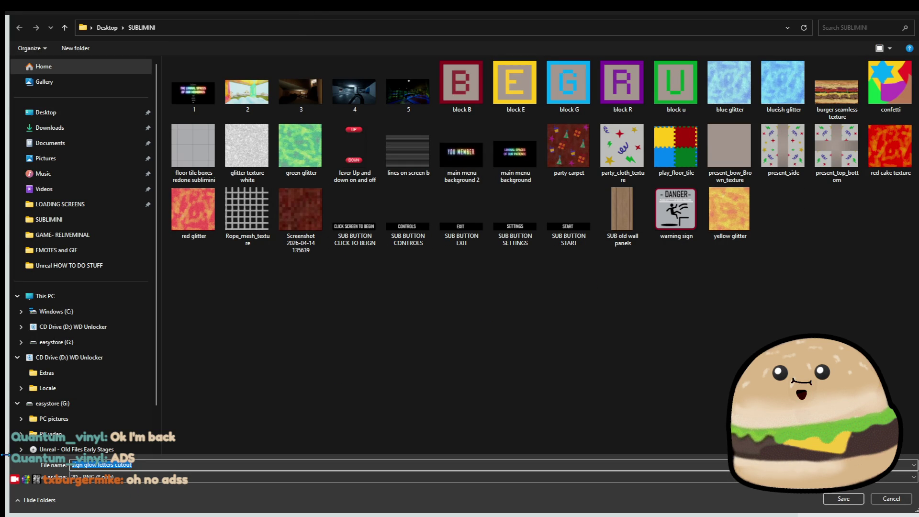
type("Sgame")
key("BackSpace")
type("iminal_spaces")
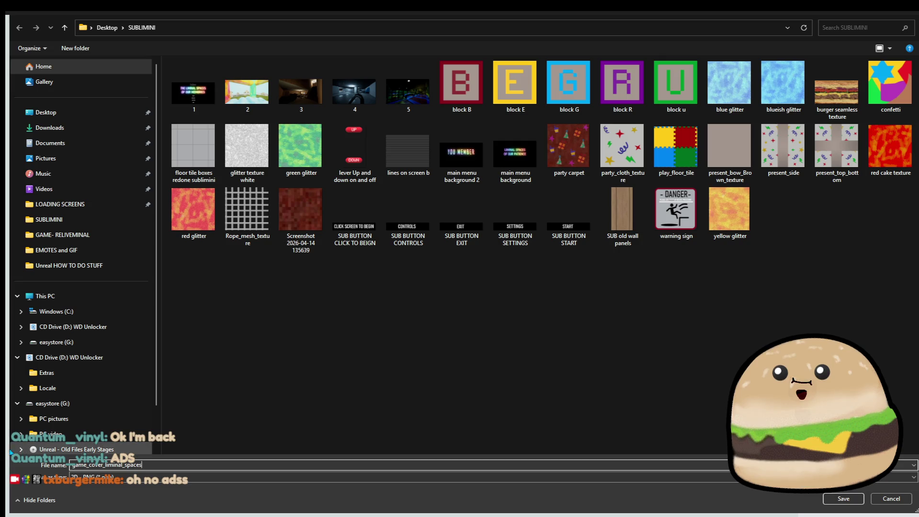
left_click(831, 499)
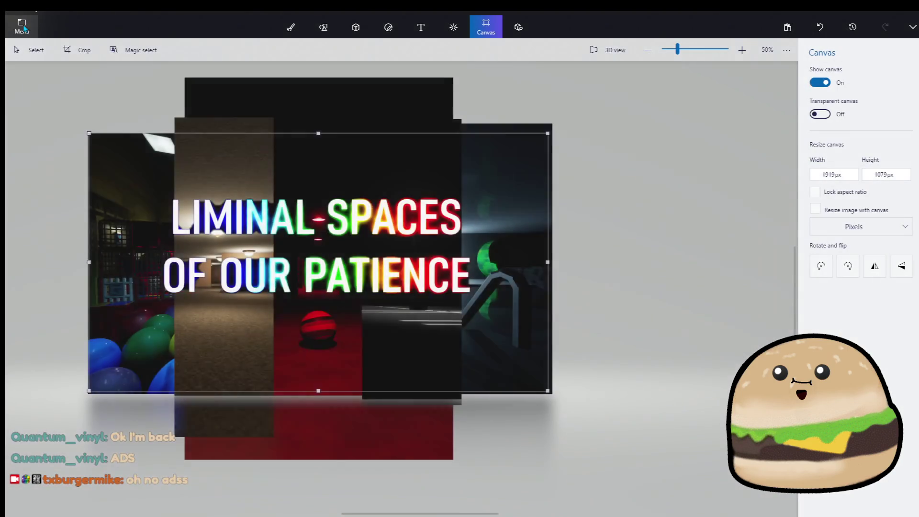
- Save the collage as the Paint 3D project 'liminal spaces title' and leave Paint 3D
left_click(21, 24)
left_click(82, 148)
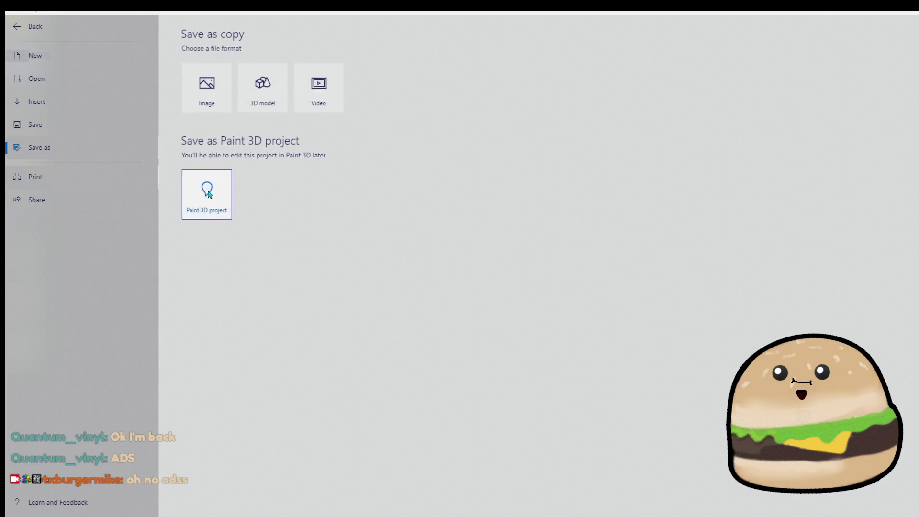
left_click(211, 195)
left_click(435, 289)
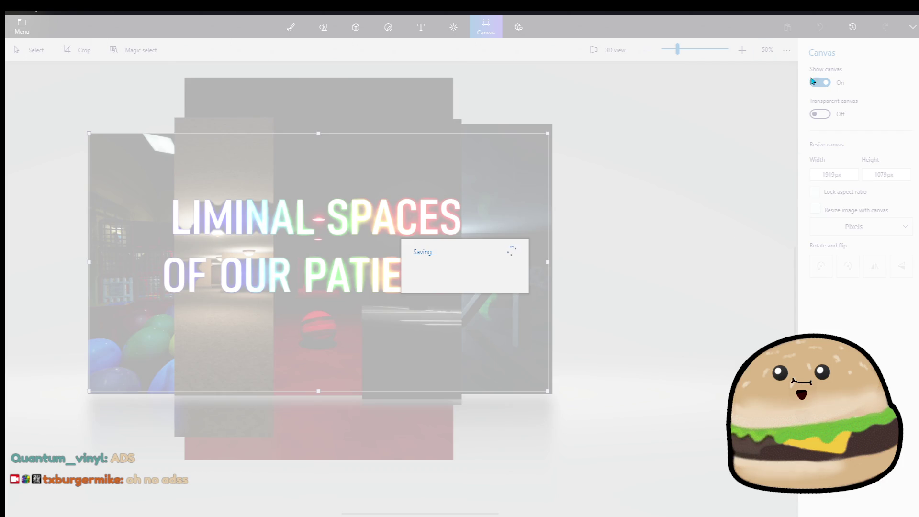
key("super+d")
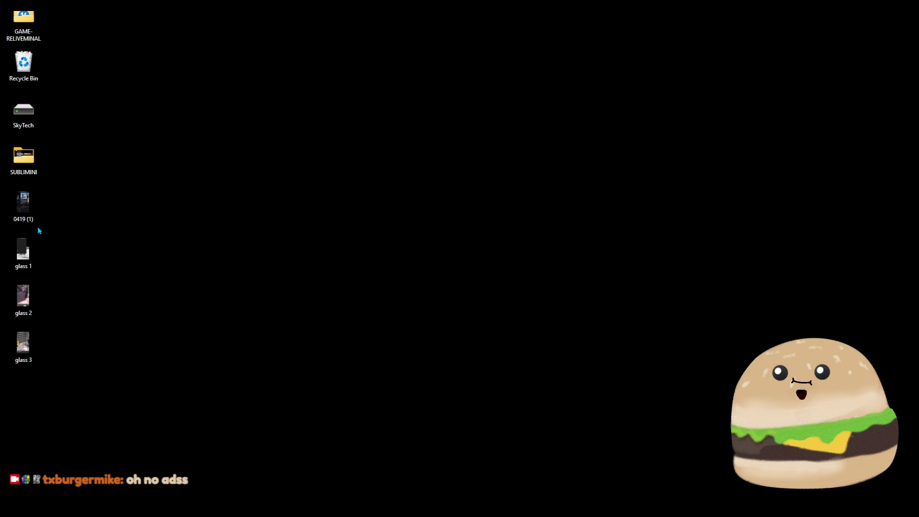
- Open game_cover_liminal_spaces from the SUBLIMINI folder with AVS Photo Editor
double_click(24, 158)
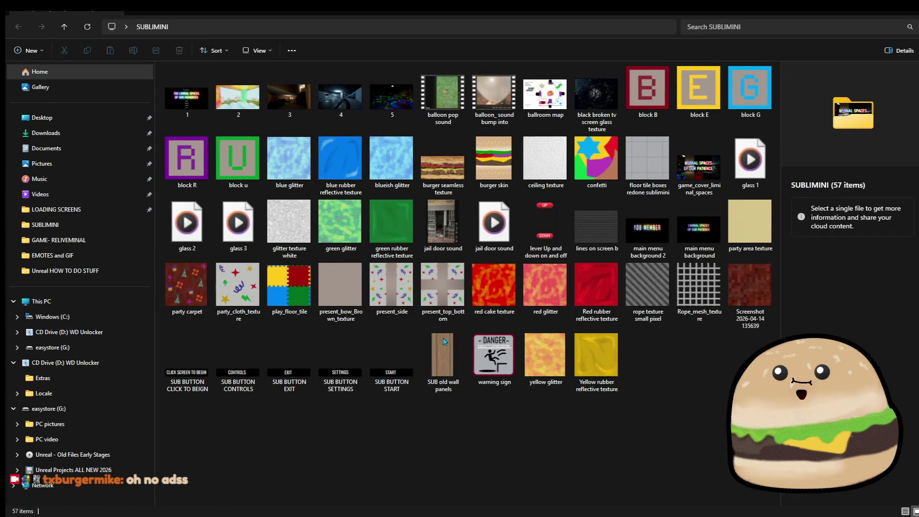
right_click(694, 143)
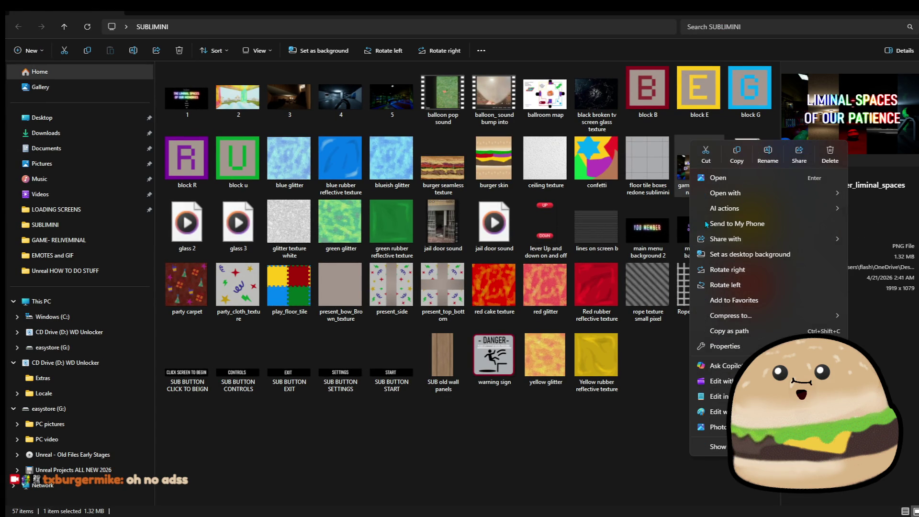
mouse_move(816, 198)
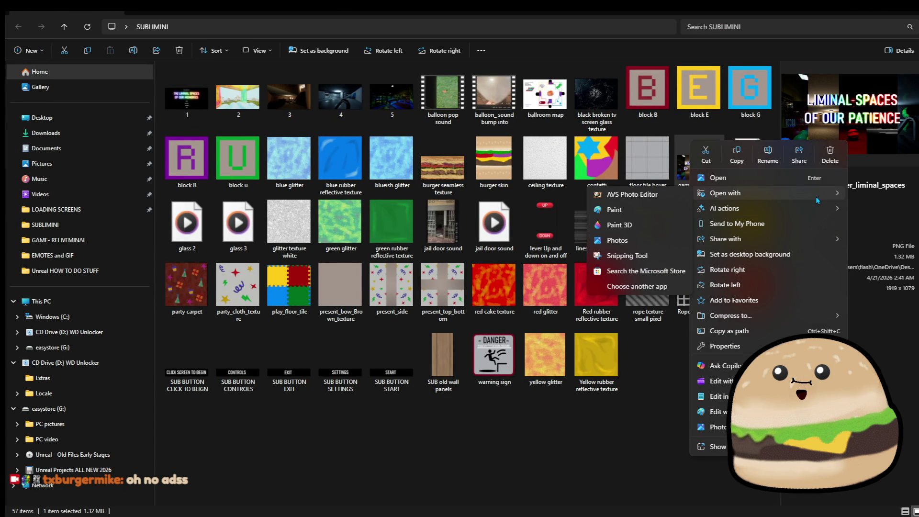
left_click(670, 196)
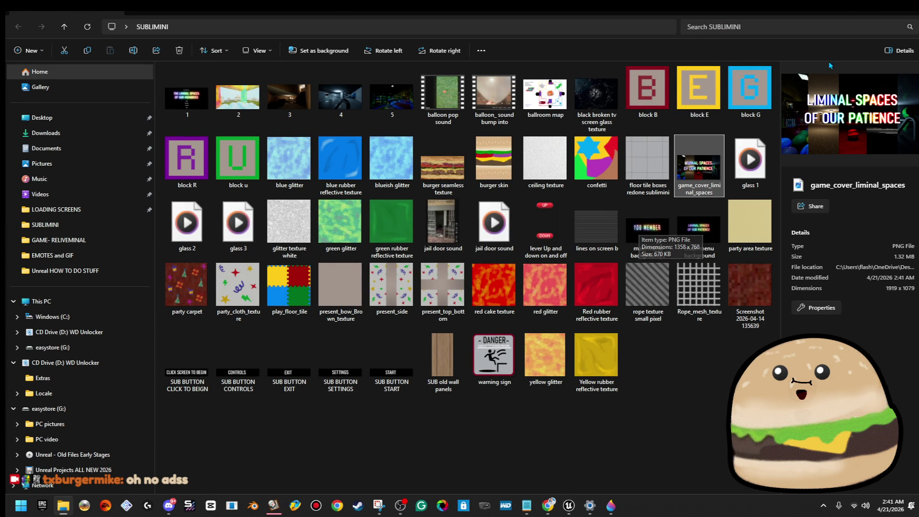
- Minimize the folder window, restore Paint 3D from the taskbar, and close it
left_click(873, 15)
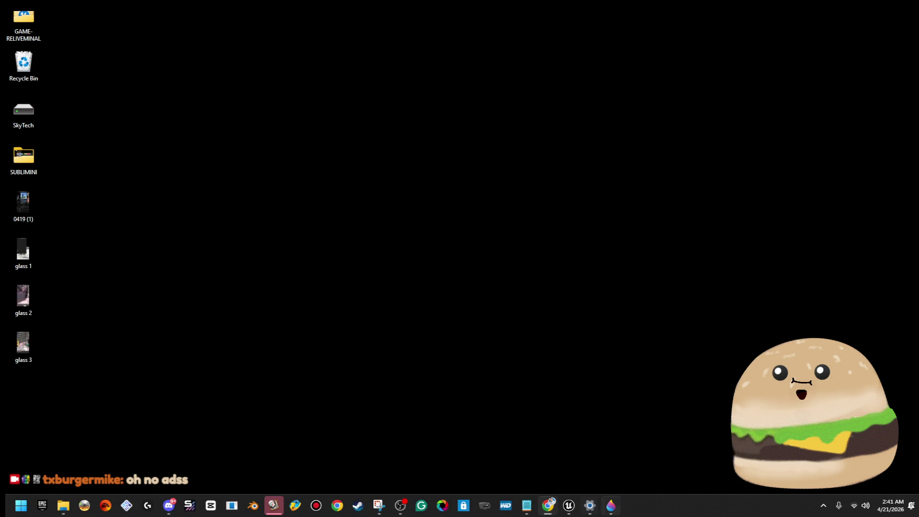
left_click(610, 505)
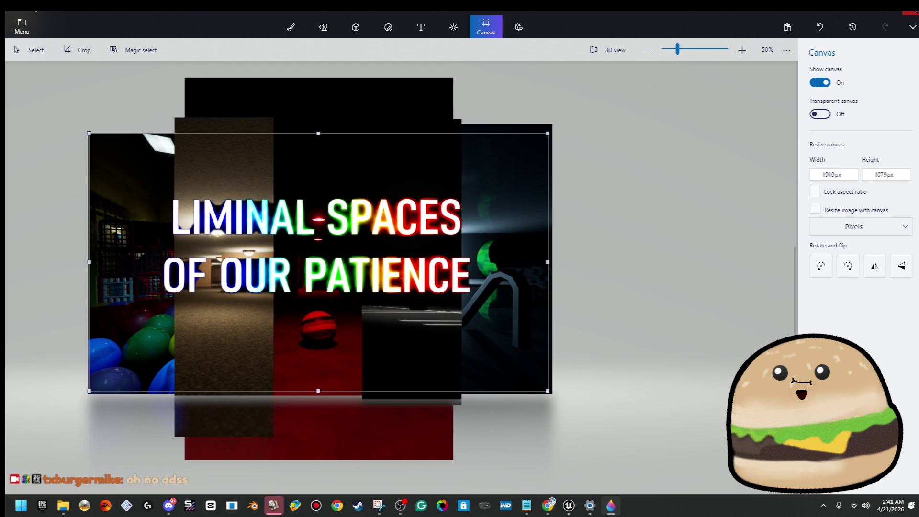
left_click(911, 7)
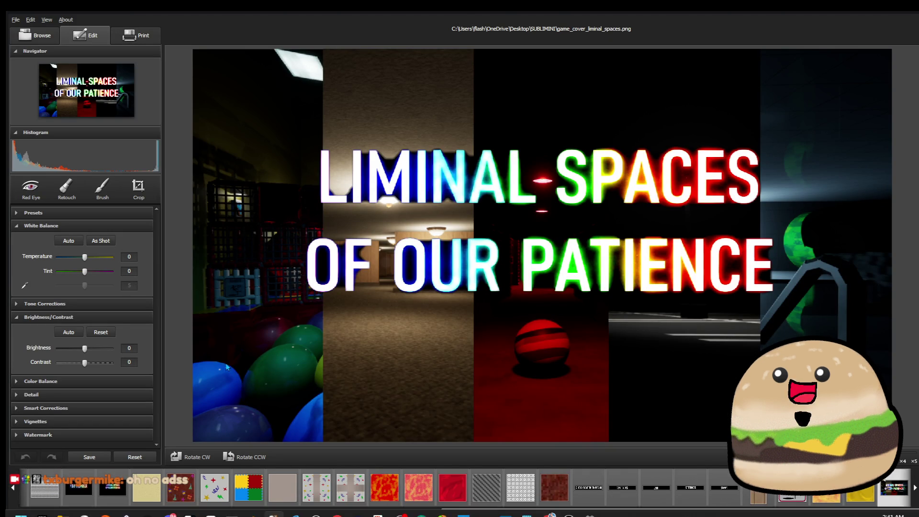
- Zoom into the title and retouch a spot on the letter F with a size-15 brush
scroll(289, 311, "up", 3)
mouse_move(322, 292)
left_mouse_down()
mouse_move(411, 225)
mouse_move(629, 213)
left_mouse_up()
scroll(297, 215, "up", 1)
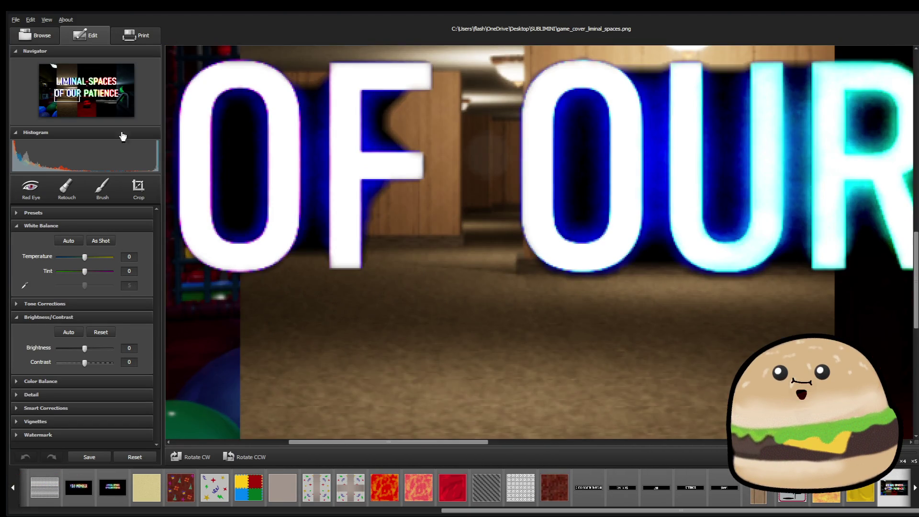
left_click(69, 185)
left_click(59, 224)
left_click(380, 203)
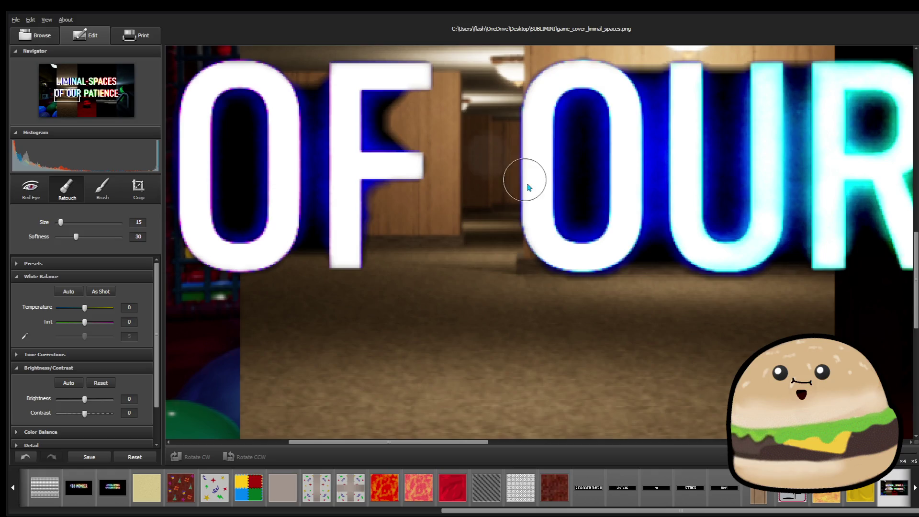
- Retouch the light-blue strip beside the final E and save the edited cover
scroll(580, 213, "down", 3)
scroll(353, 117, "up", 2)
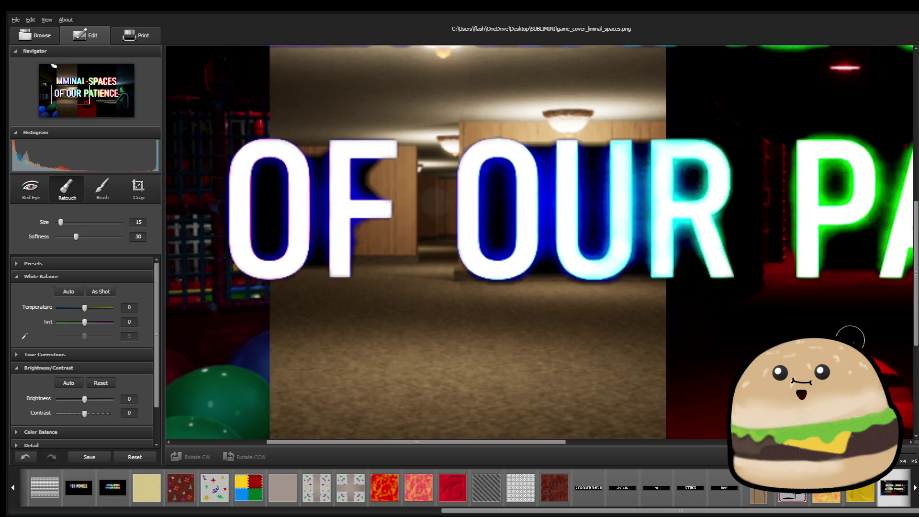
left_click_drag(914, 335, 914, 323)
scroll(914, 324, "up", 5)
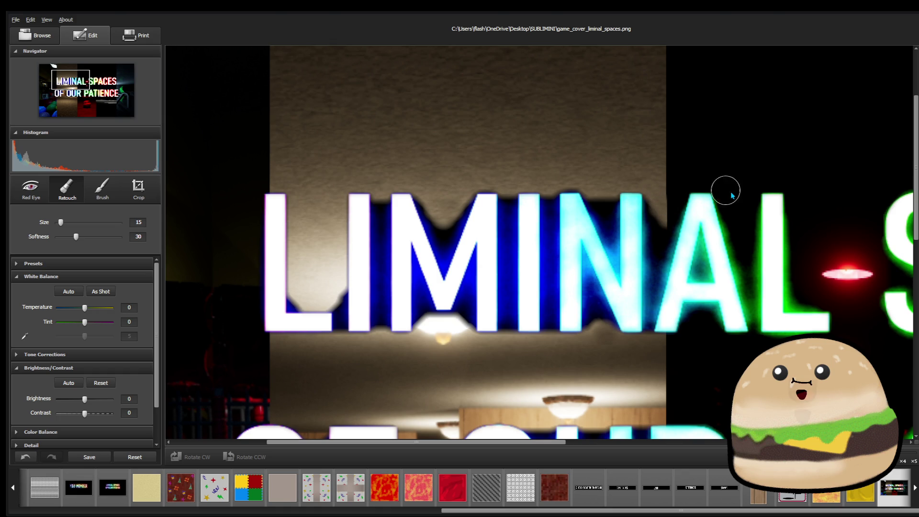
scroll(717, 333, "down", 3)
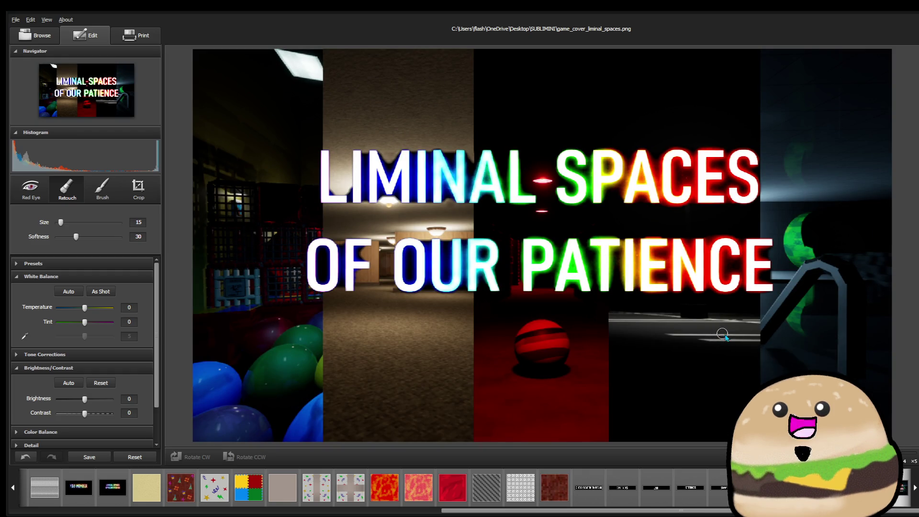
scroll(772, 226, "up", 3)
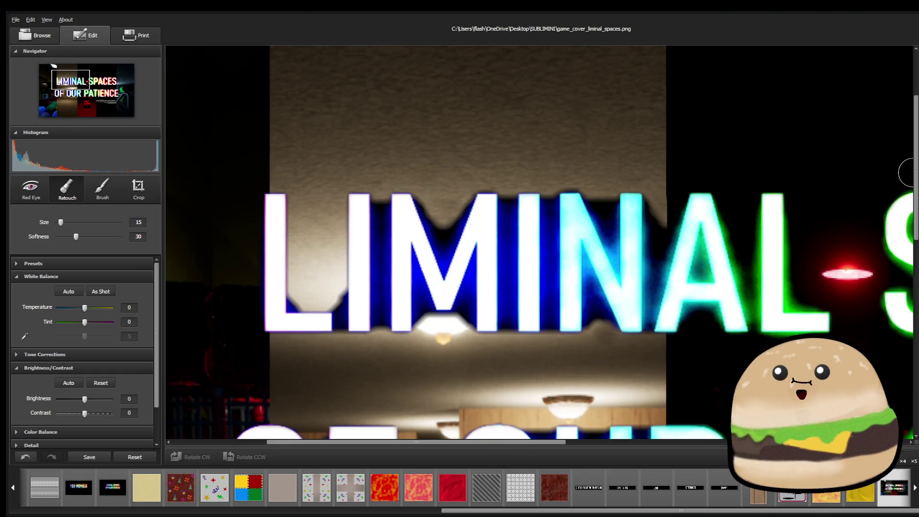
scroll(914, 181, "down", 5)
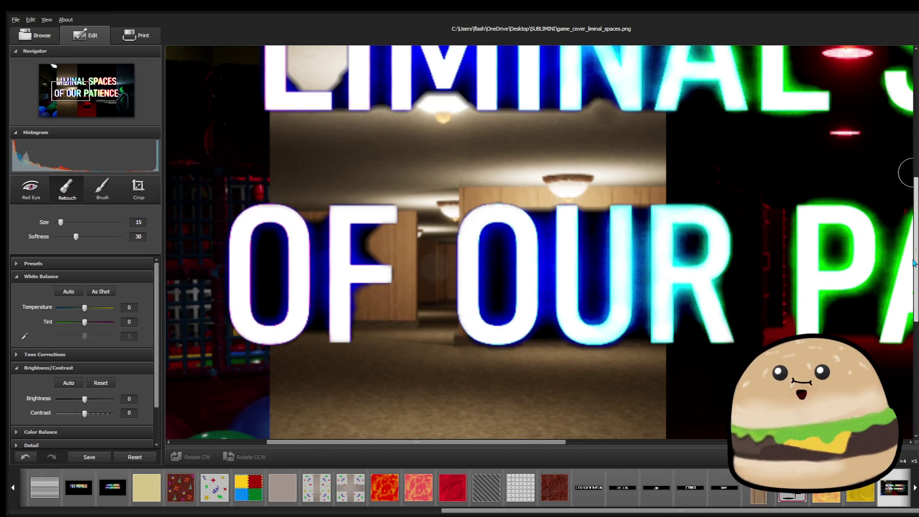
left_click_drag(461, 444, 803, 444)
left_click_drag(627, 302, 586, 305)
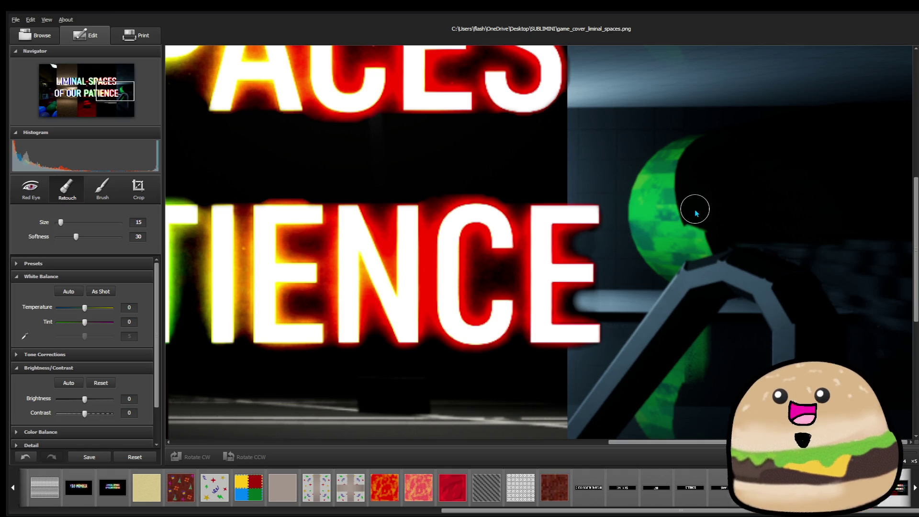
scroll(694, 210, "down", 5)
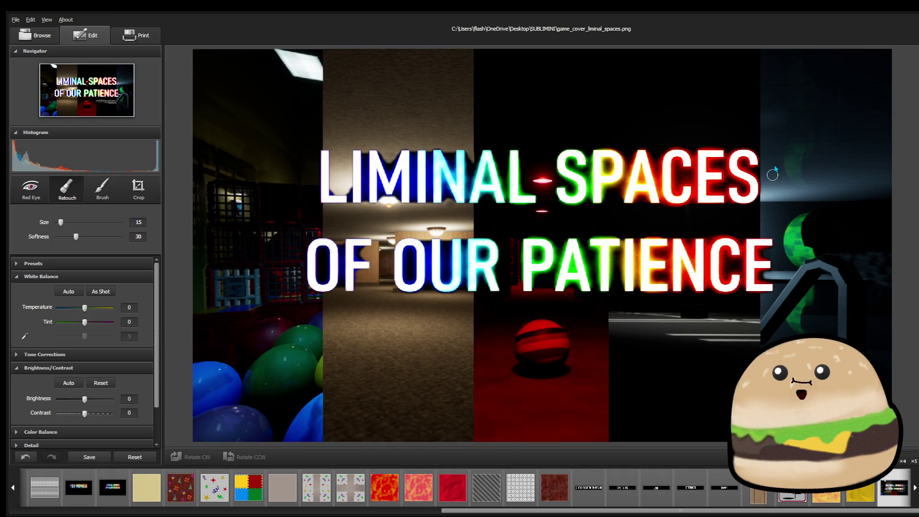
scroll(472, 151, "up", 5)
scroll(464, 149, "down", 5)
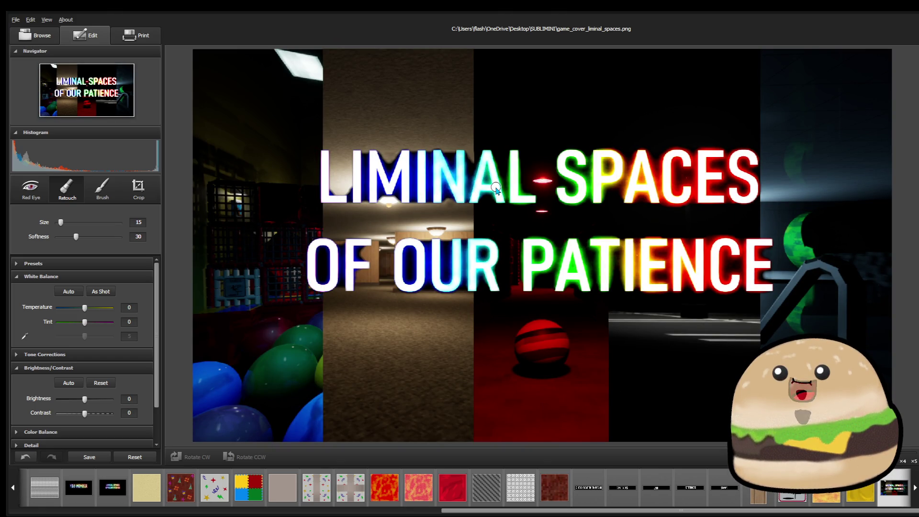
left_click(76, 459)
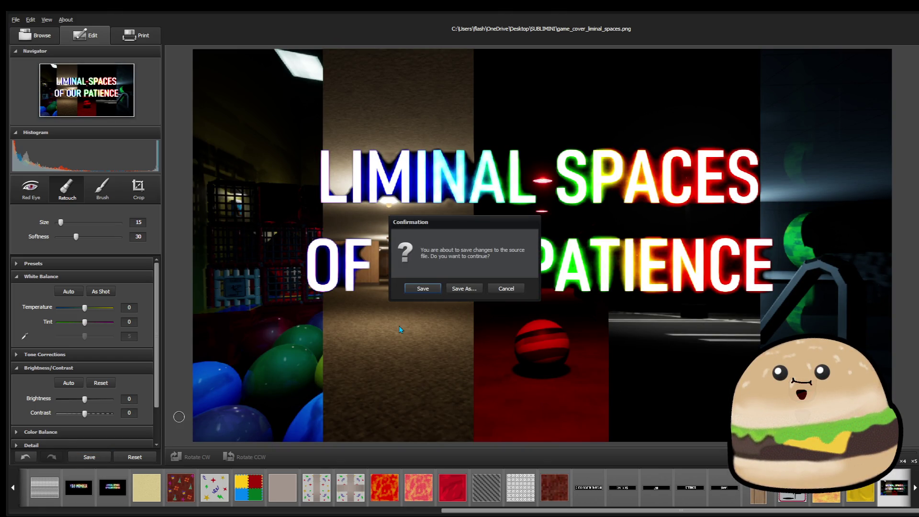
- Overwrite the original file and collapse the white balance and brightness panels
left_click(423, 289)
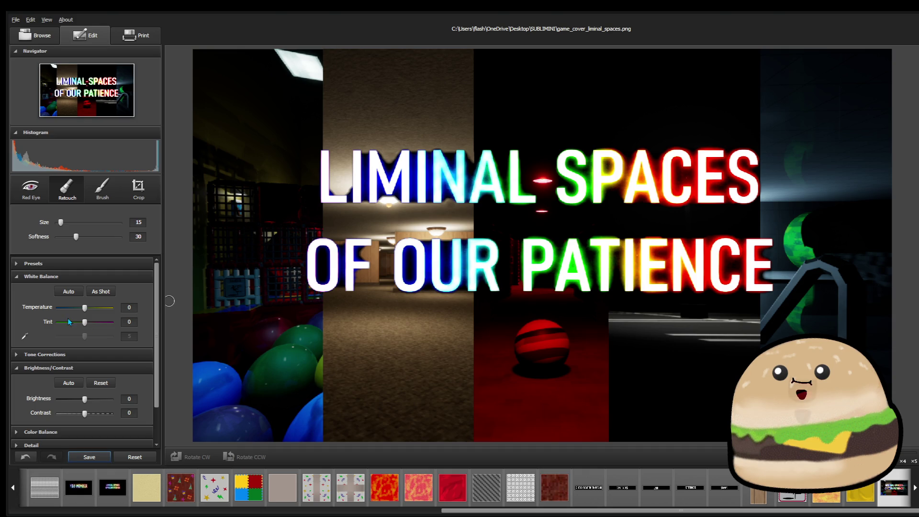
left_click(44, 280)
left_click(51, 304)
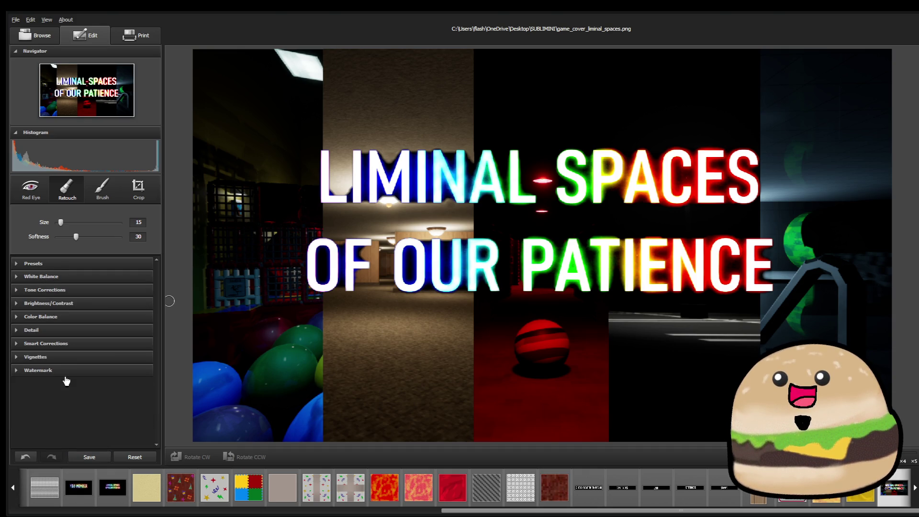
- Add a vignette with feather 100 and amount -4, and set Fill Light to 37
left_click(58, 359)
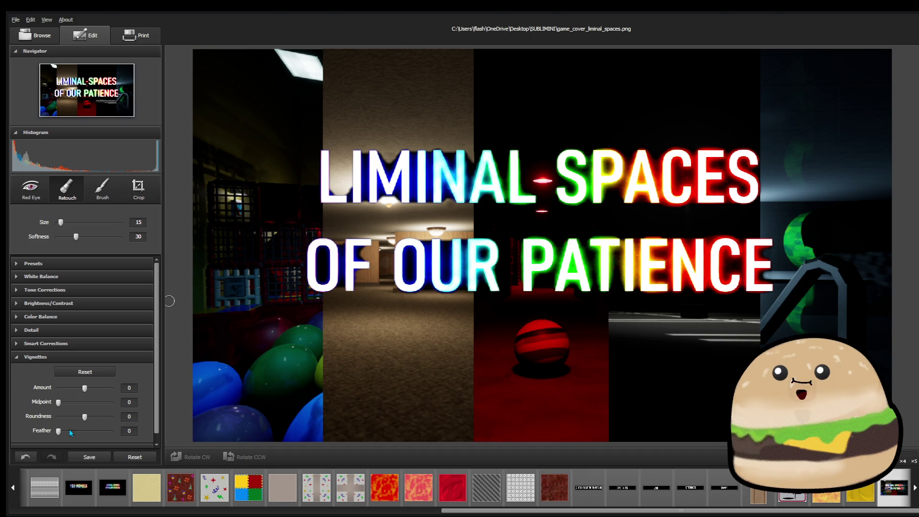
left_click_drag(59, 431, 66, 432)
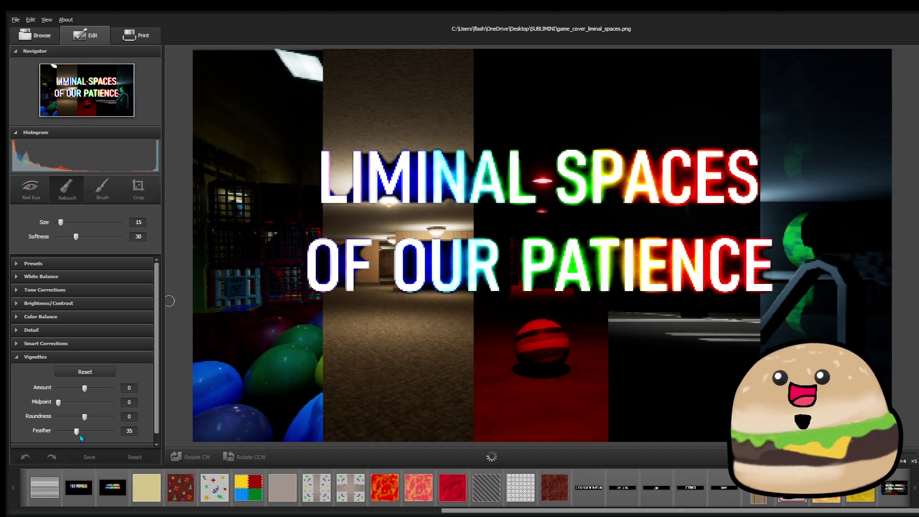
left_click_drag(88, 390, 82, 390)
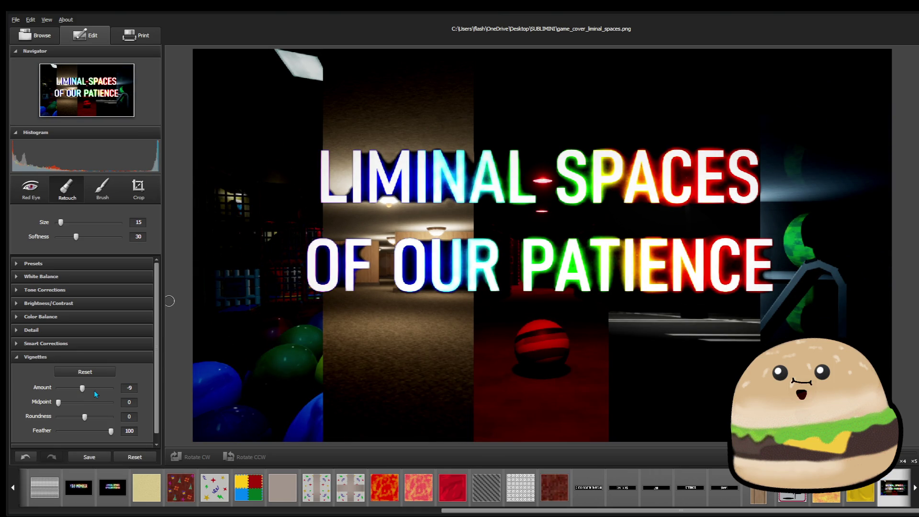
left_click(87, 388)
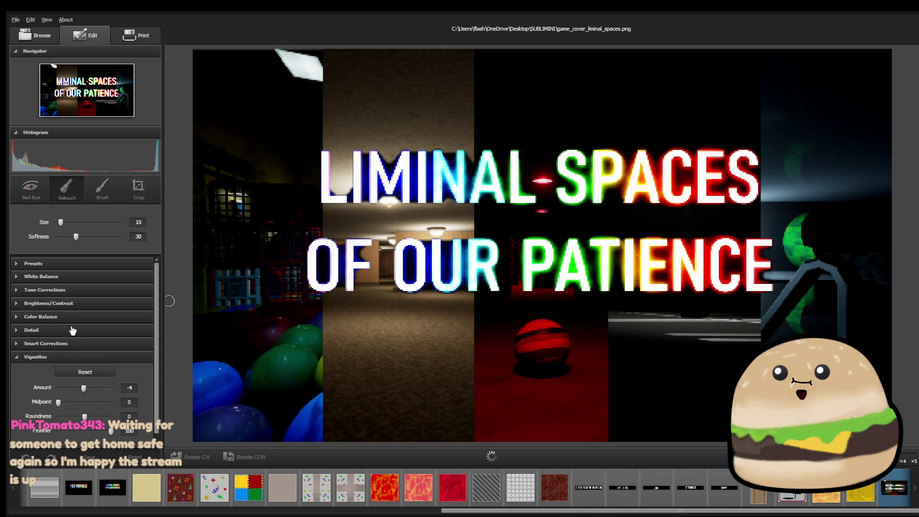
left_click(33, 290)
left_click(75, 335)
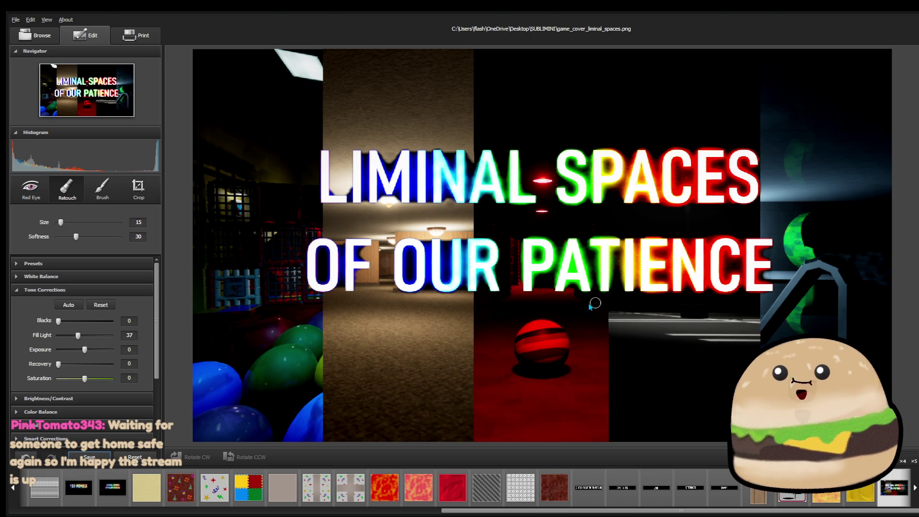
- Zoom into PATIENCE and retouch the dark patch below the title letters
scroll(569, 335, "up", 3)
scroll(294, 330, "down", 2)
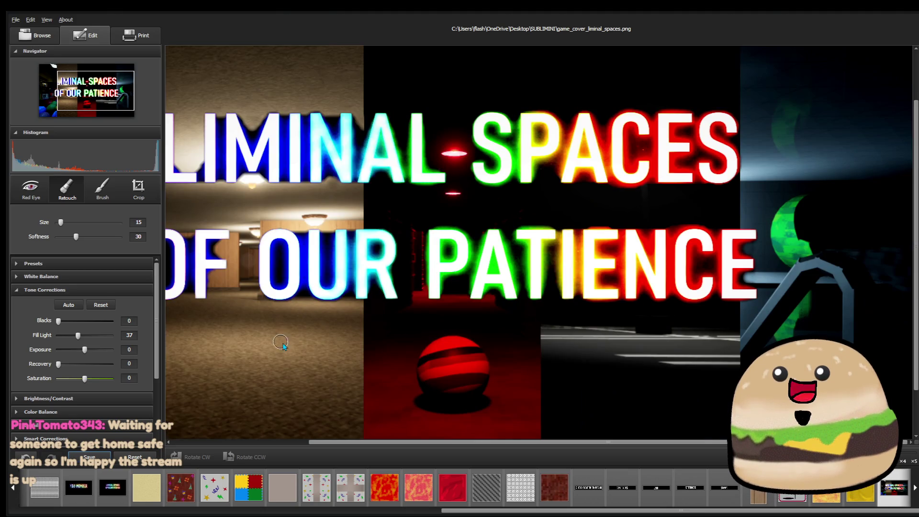
scroll(392, 314, "up", 2)
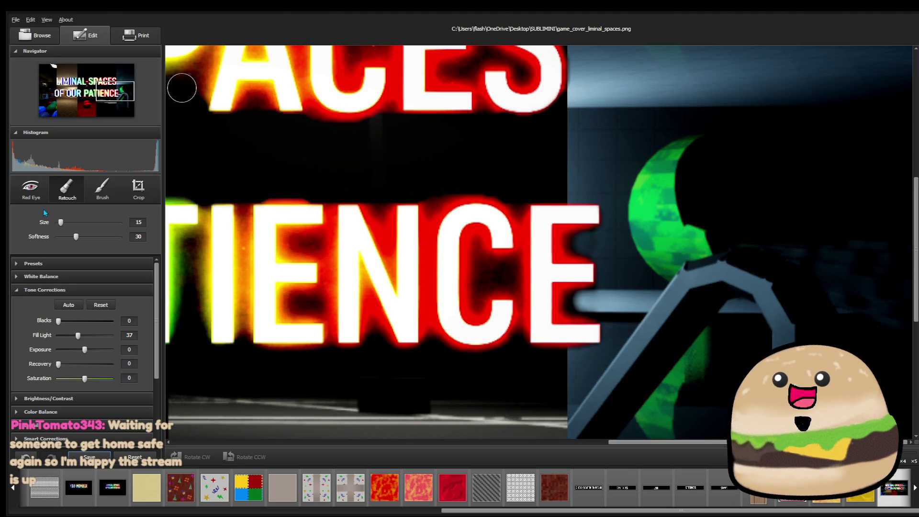
scroll(437, 260, "down", 2)
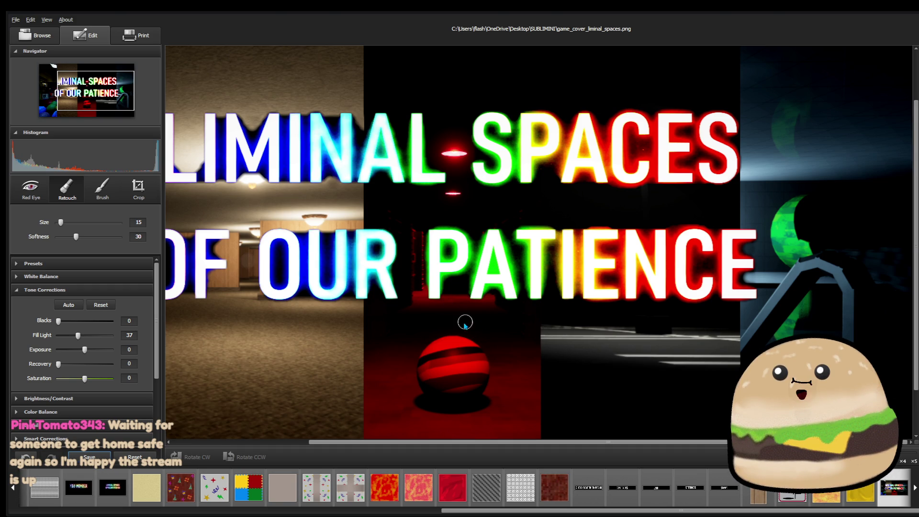
scroll(496, 318, "up", 2)
scroll(385, 318, "up", 2)
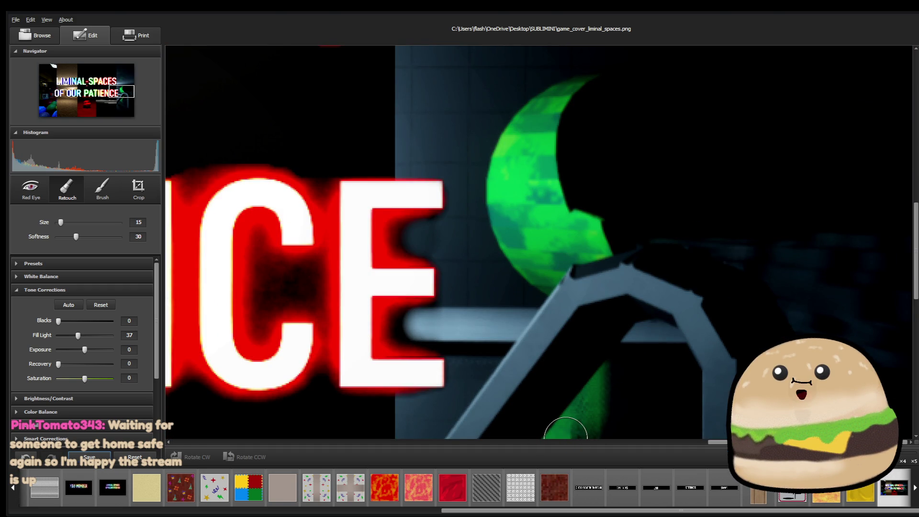
scroll(565, 433, "left", 5)
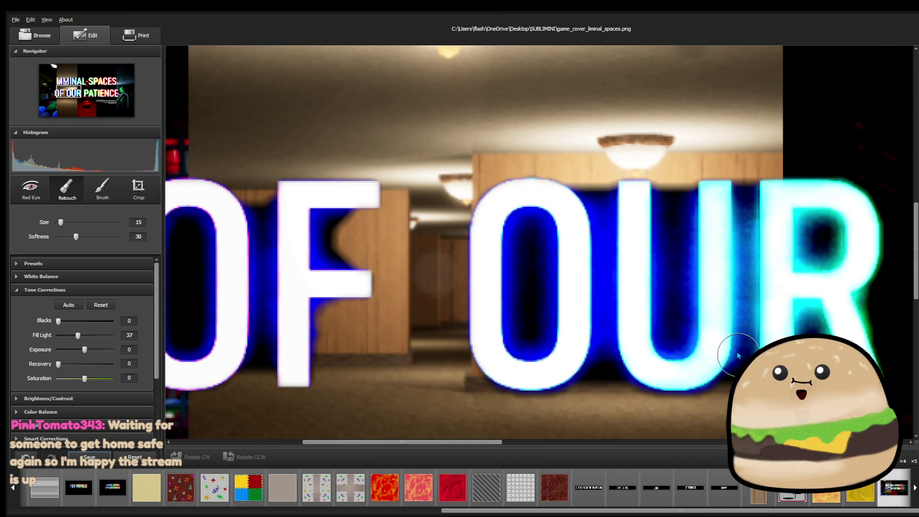
left_click_drag(493, 441, 646, 442)
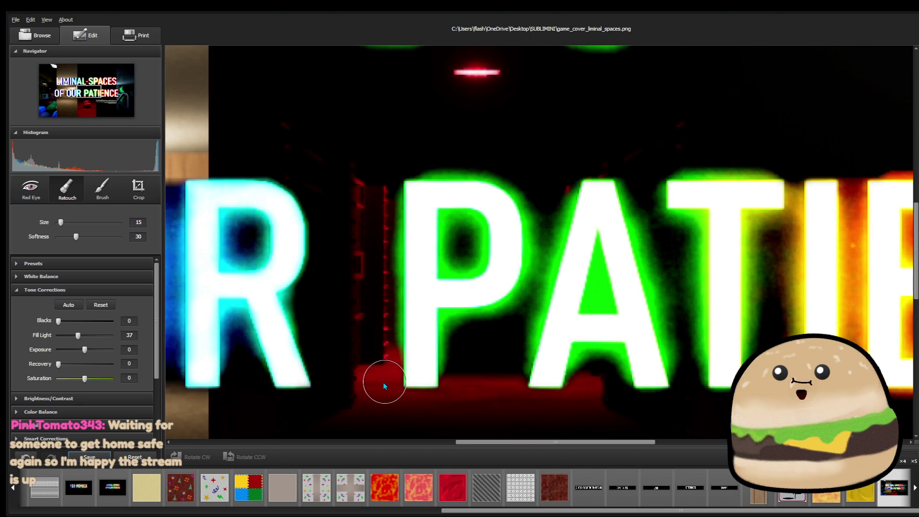
left_click(457, 376)
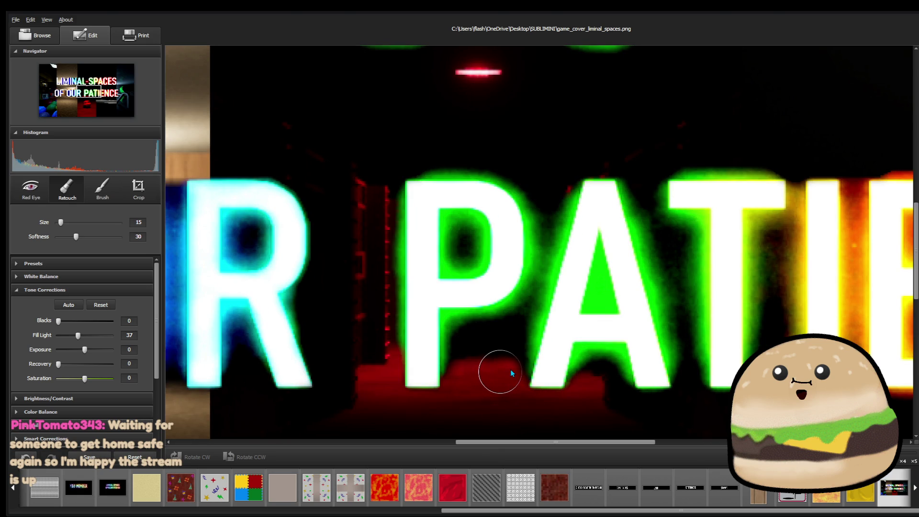
- Retouch the red floor between P and A and two more spots under the title
left_click(513, 372)
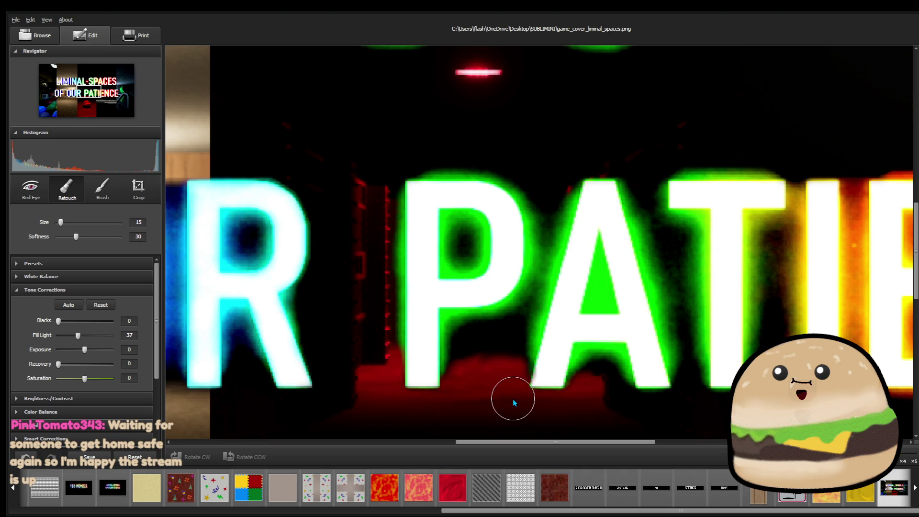
left_click(502, 353)
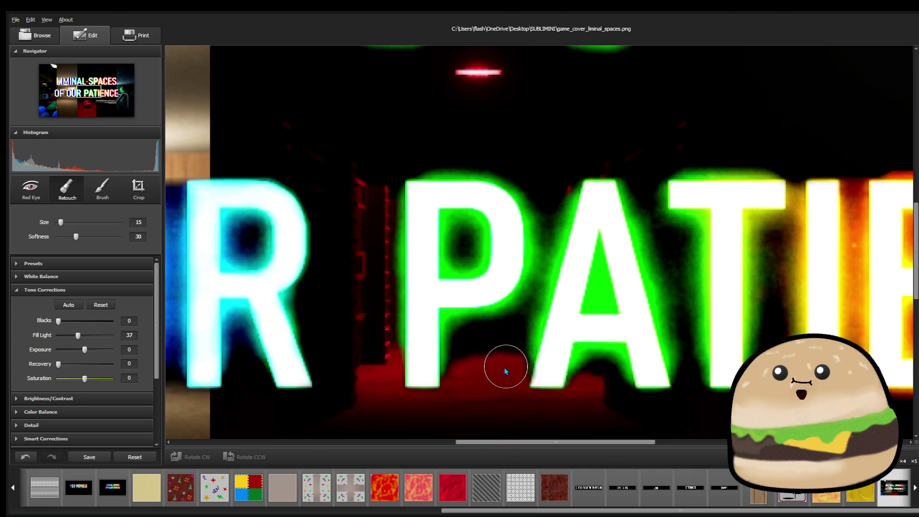
left_click(485, 363)
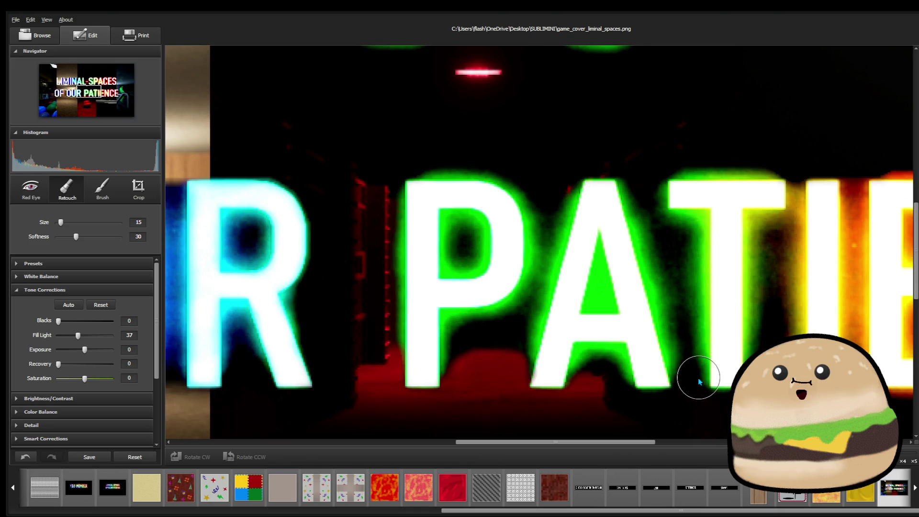
scroll(686, 385, "down", 3)
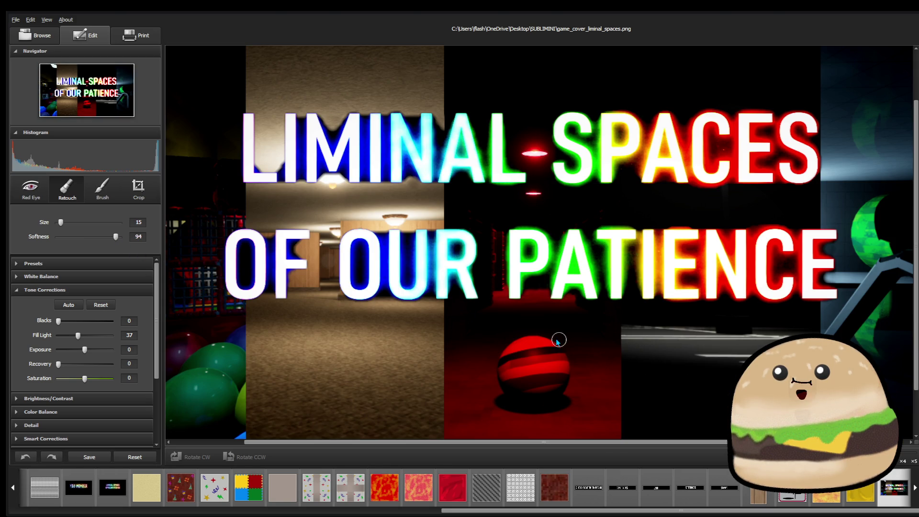
- Retouch spots beneath the letter A and within LIMINAL, then close the photo editor
scroll(573, 351, "up", 3)
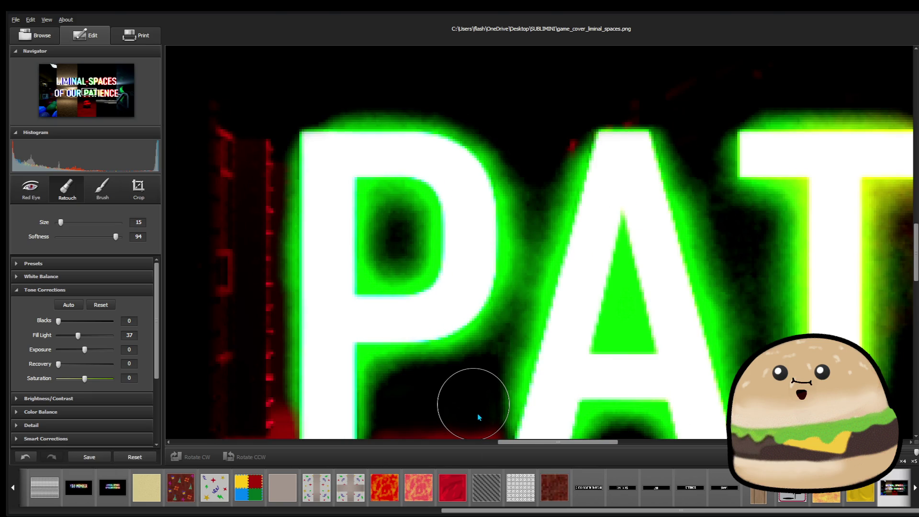
scroll(527, 385, "down", 1)
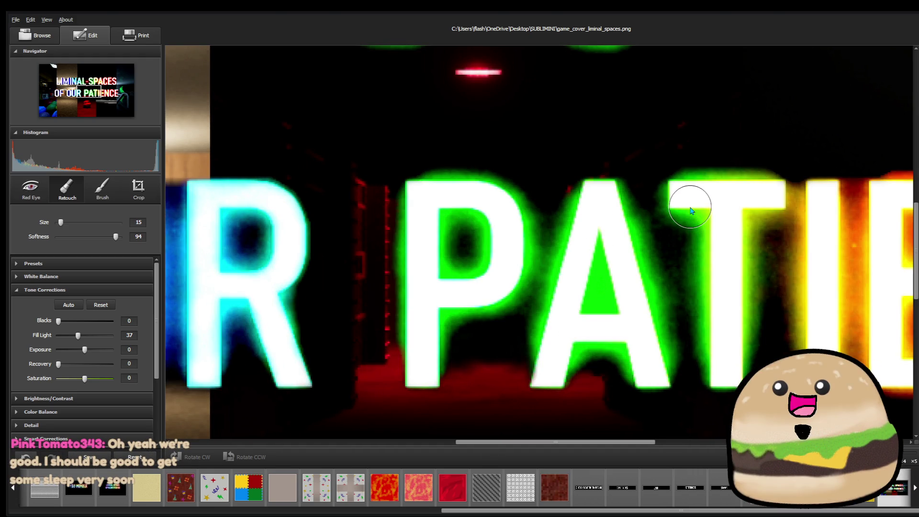
left_click(598, 407)
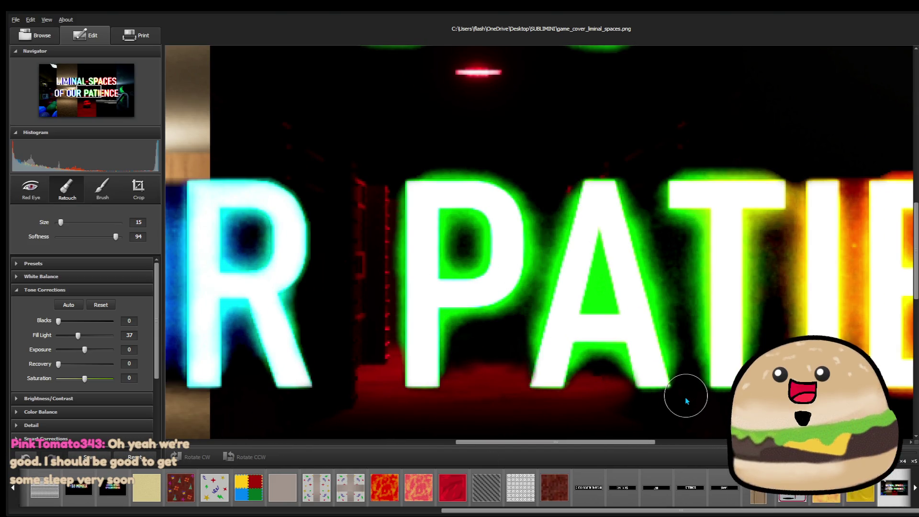
scroll(688, 395, "down", 1)
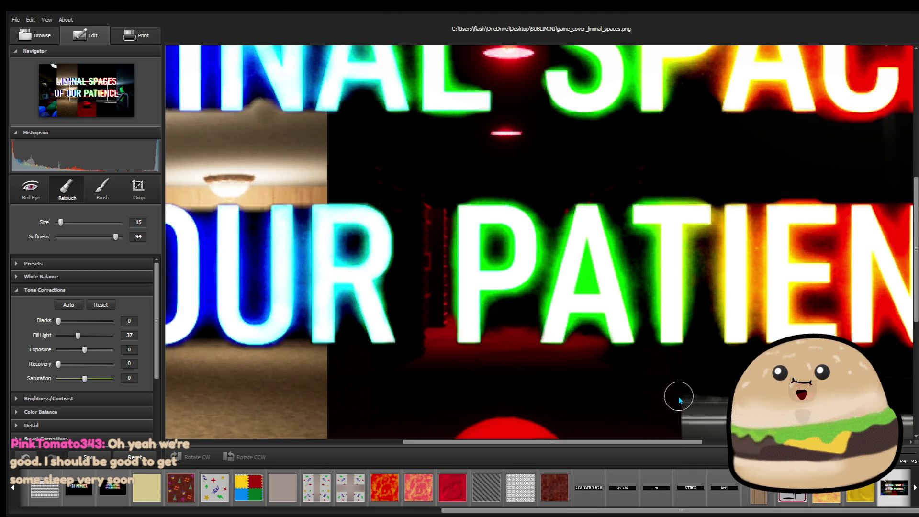
scroll(678, 395, "down", 2)
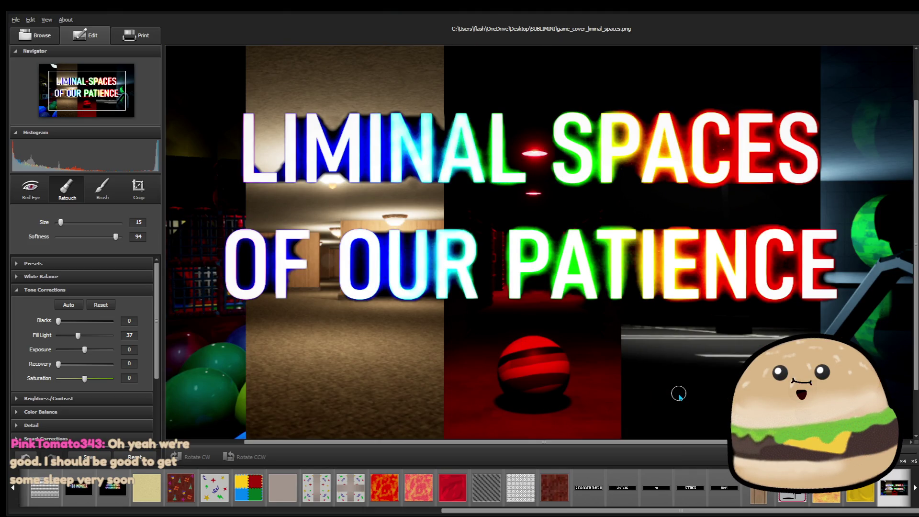
scroll(678, 394, "down", 1)
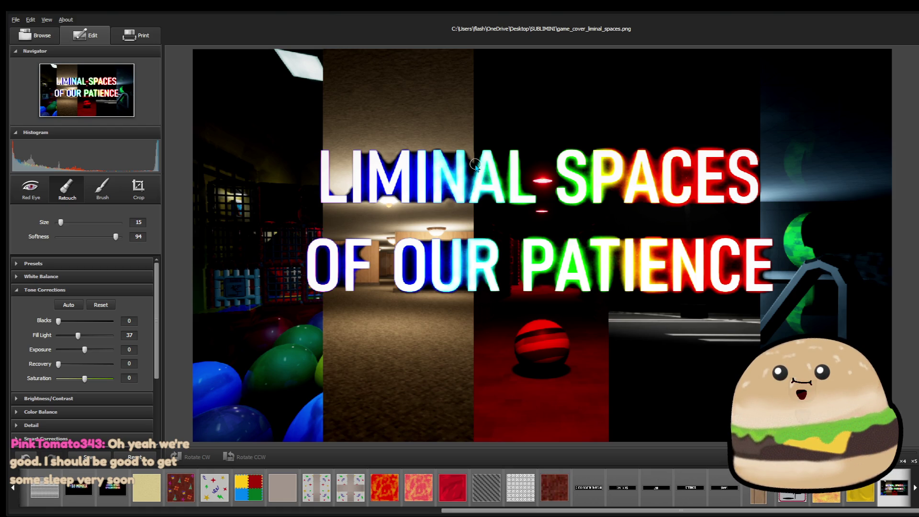
left_click(252, 411)
key("alt+F4")
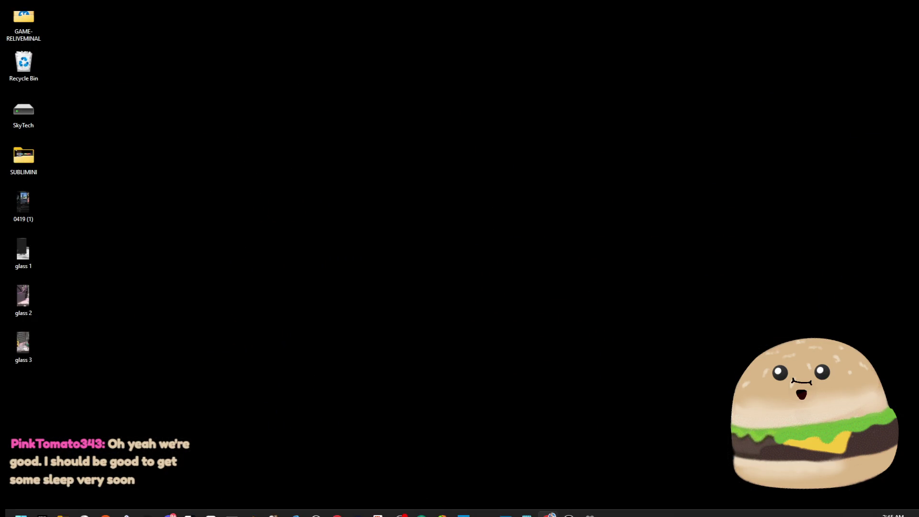
- Bring up Chrome with the backrooms image search and close its tabs with Ctrl+W
mouse_move(551, 503)
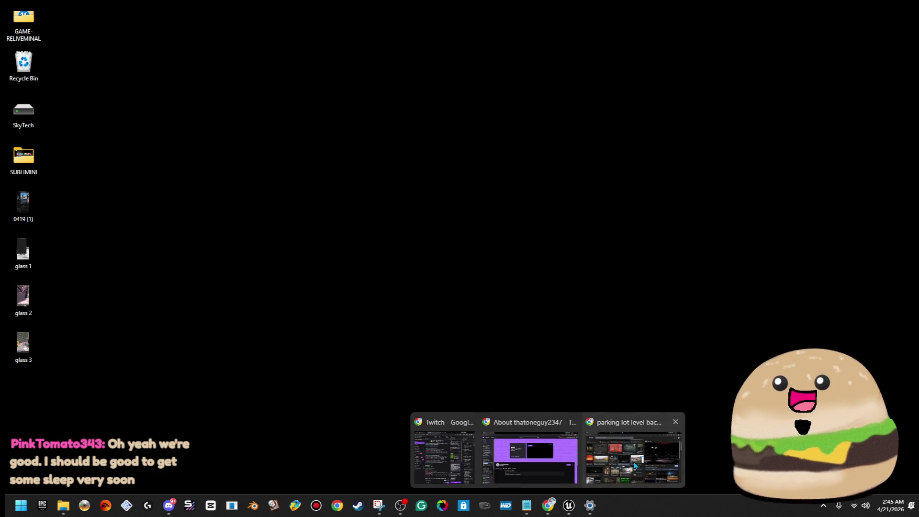
left_click(633, 461)
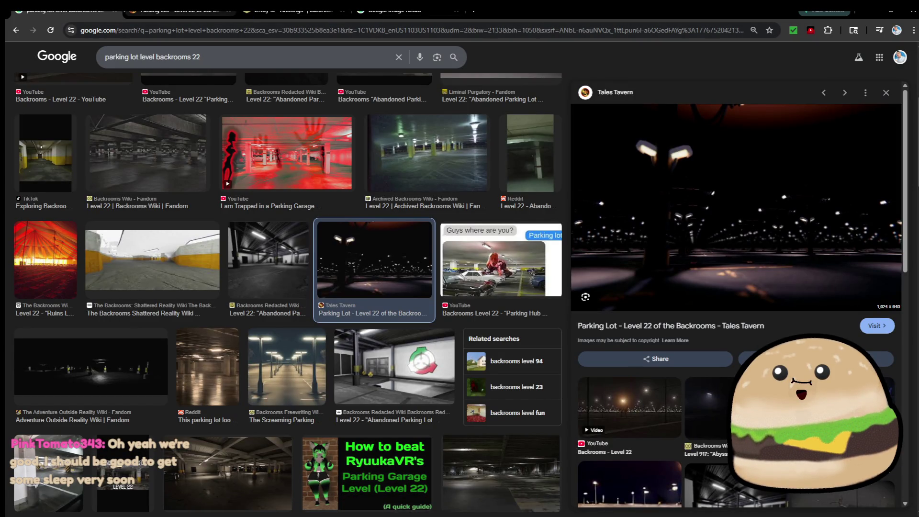
key("ctrl+w")
key("ctrl+w")
key("ctrl+w")
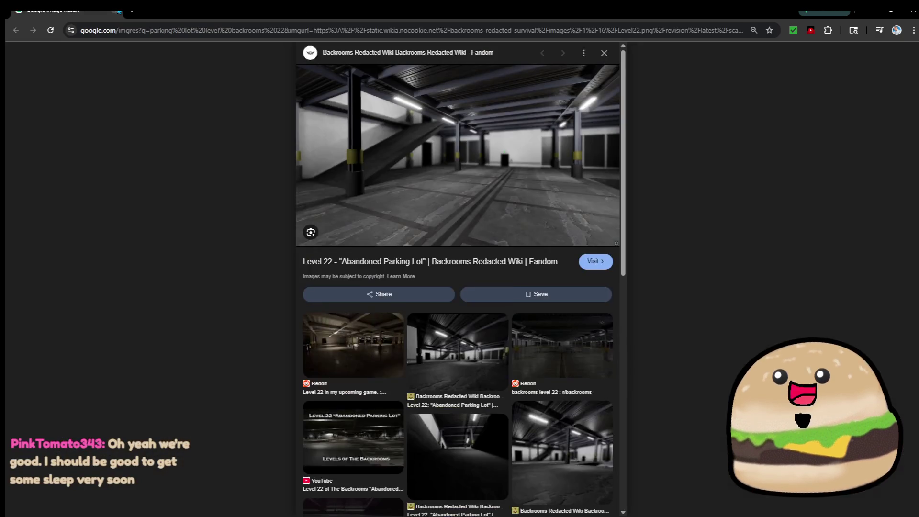
key("ctrl+w")
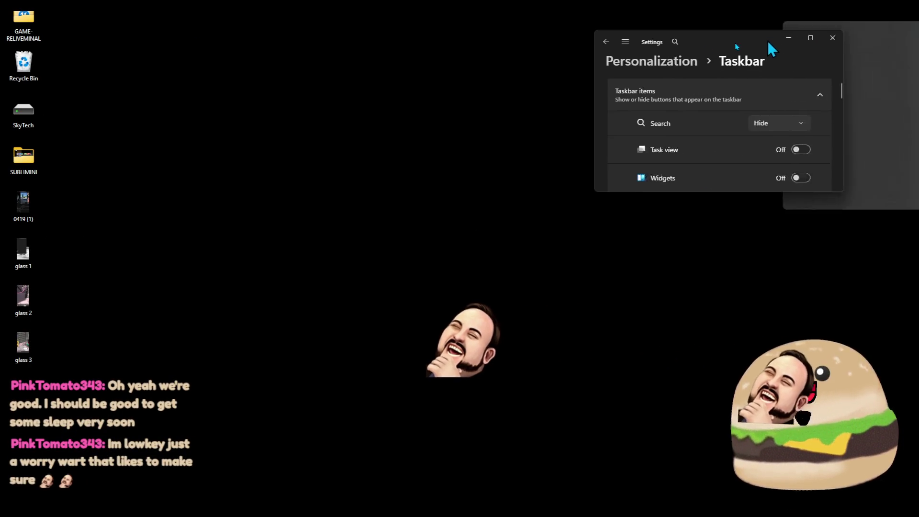
- Maximize the Taskbar settings and expand Taskbar behaviors, with automatic hiding turned off
left_click_drag(767, 41, 503, 91)
double_click(449, 84)
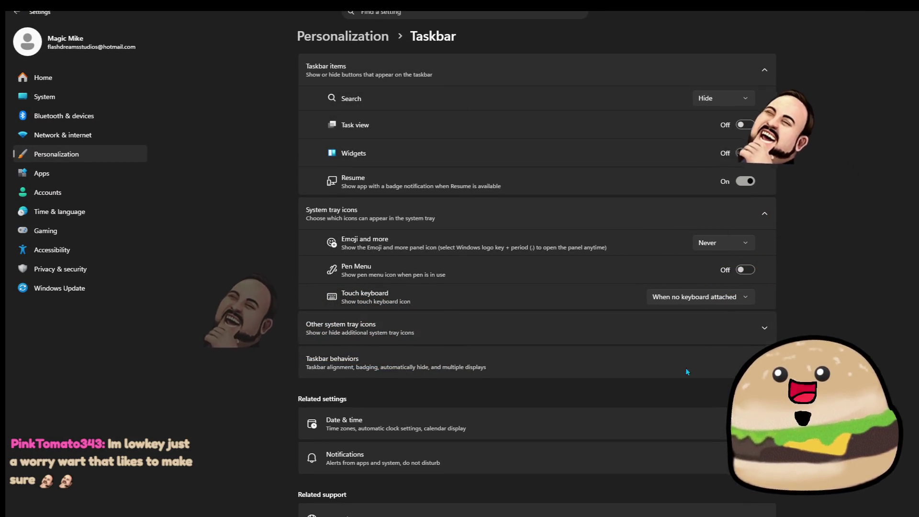
left_click(416, 365)
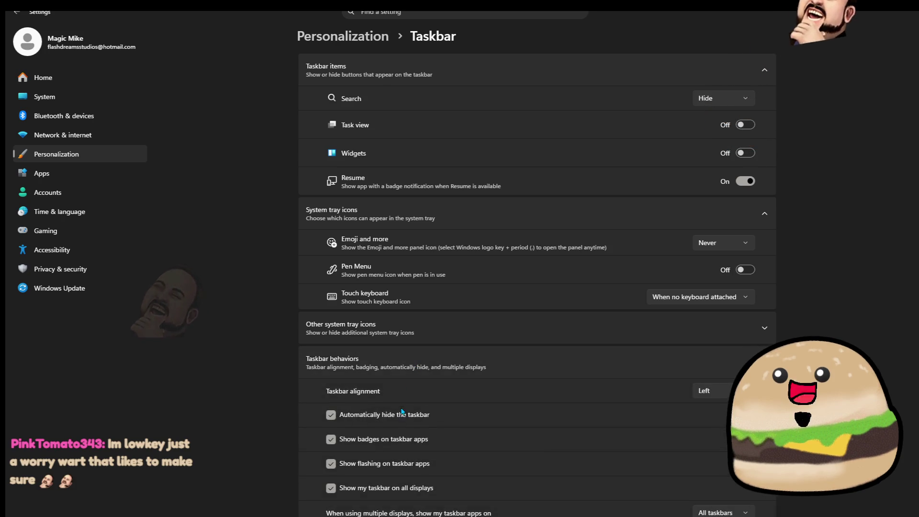
- Close Settings and return to the Unreal Editor showing the reliveminal_map level
left_click(910, 11)
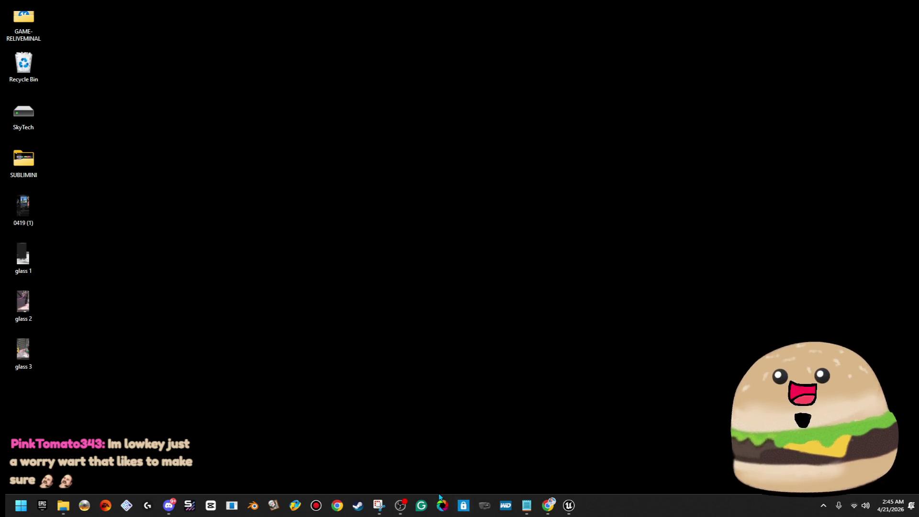
left_click(569, 505)
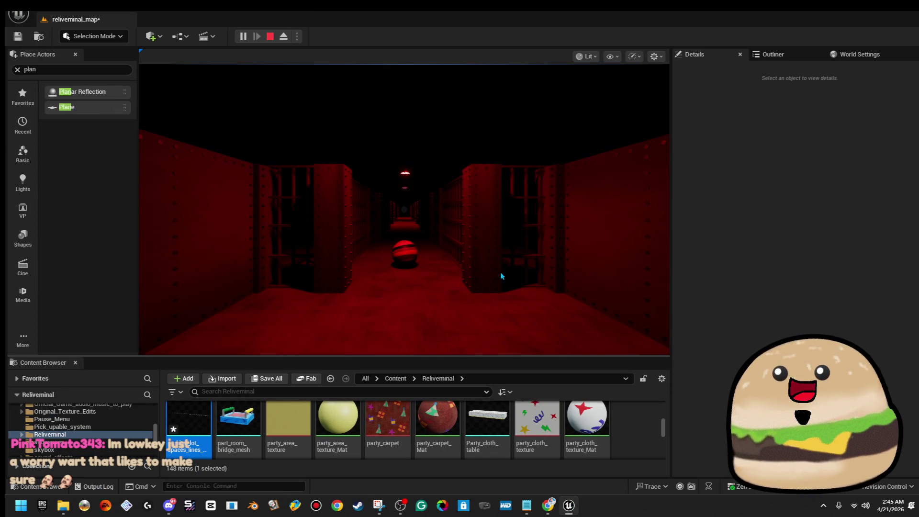
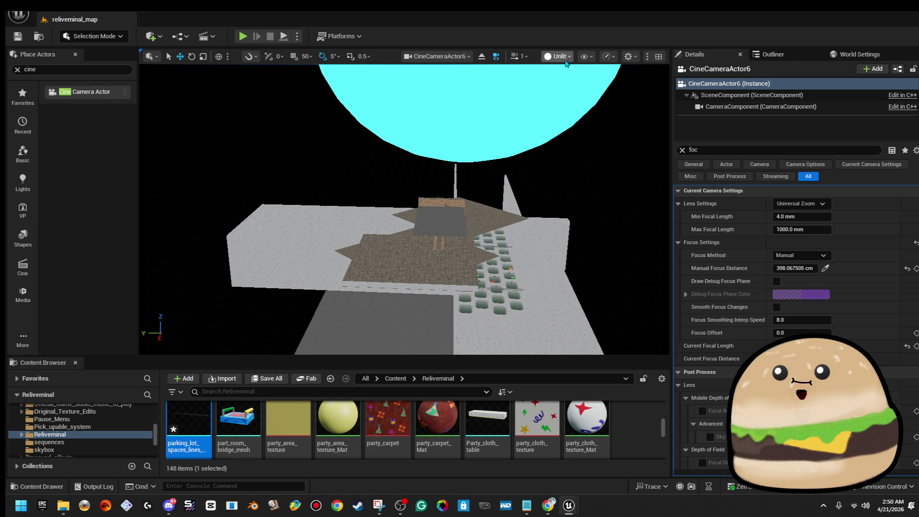
- Raise the editor camera speed to 8 and fly over the level toward the bouncy castle
left_click(524, 56)
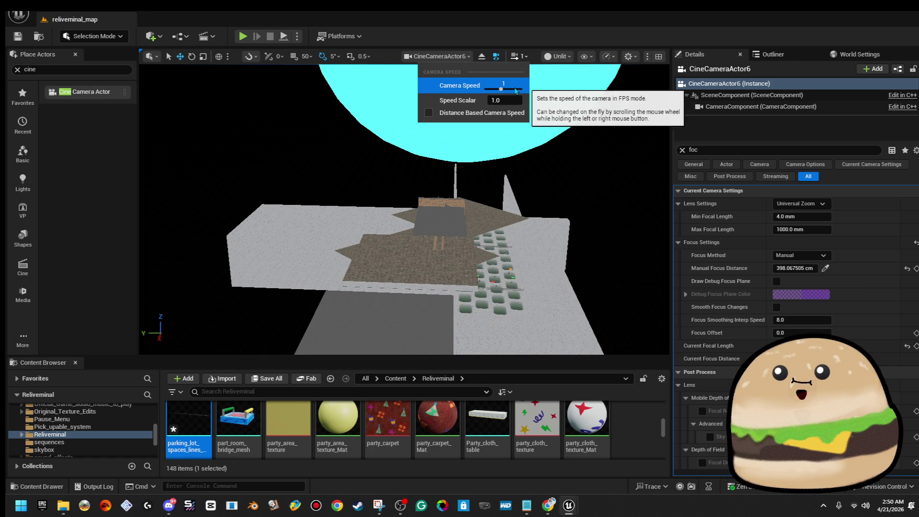
key("w")
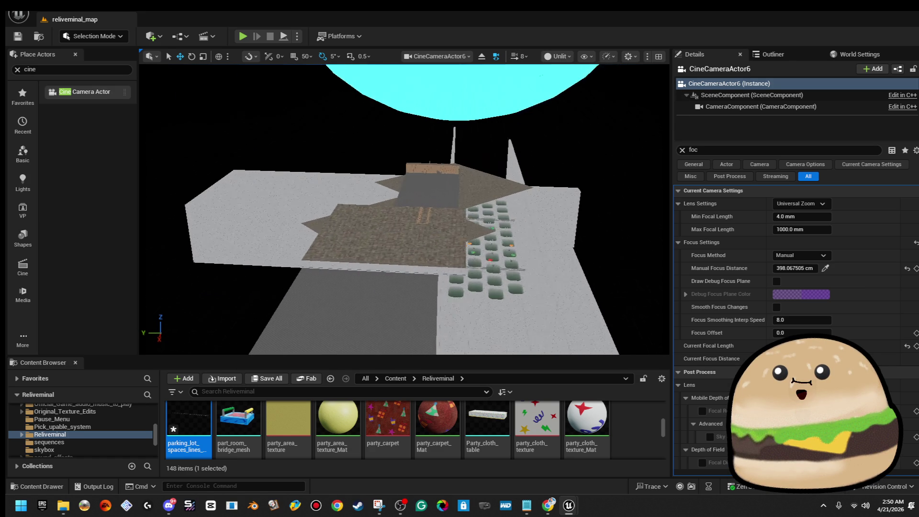
key("w")
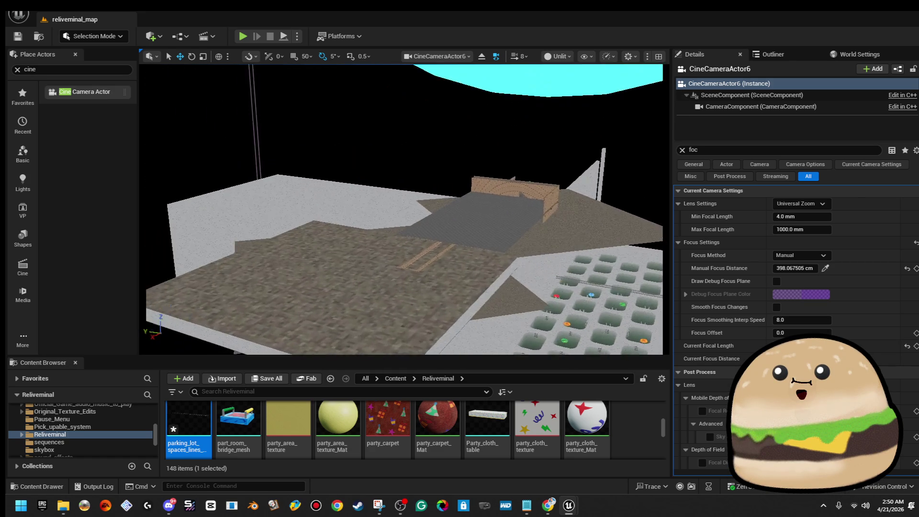
key("w")
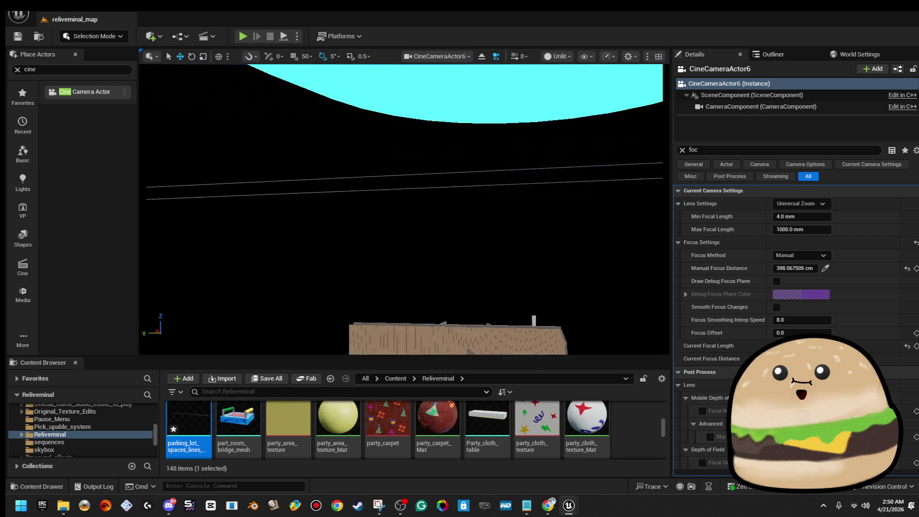
key("w")
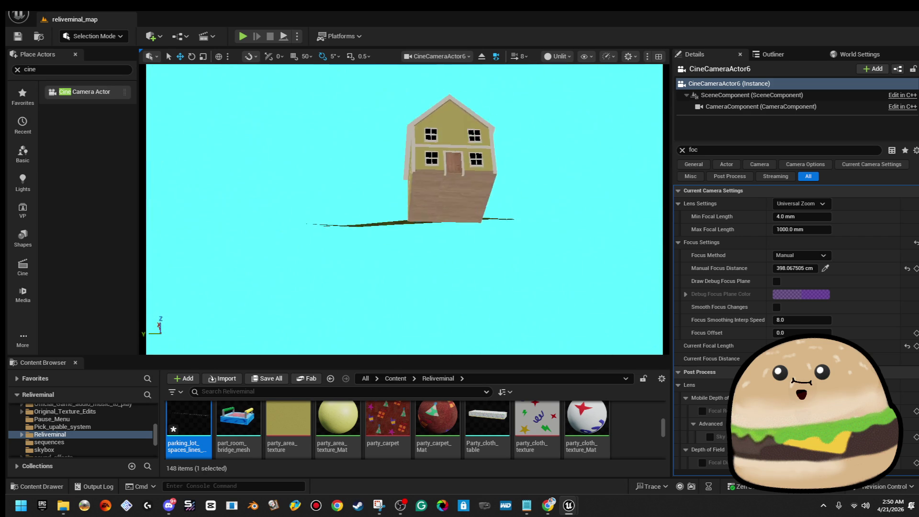
key("w")
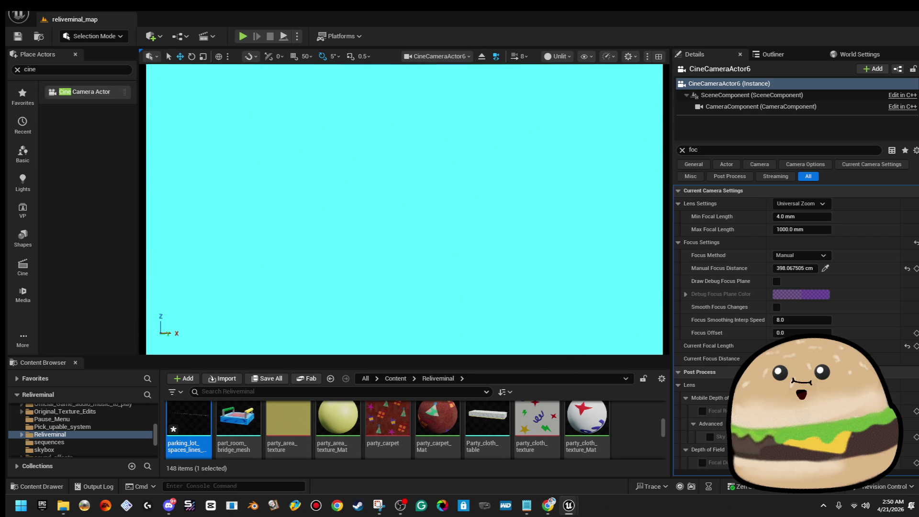
key("w")
key("w")
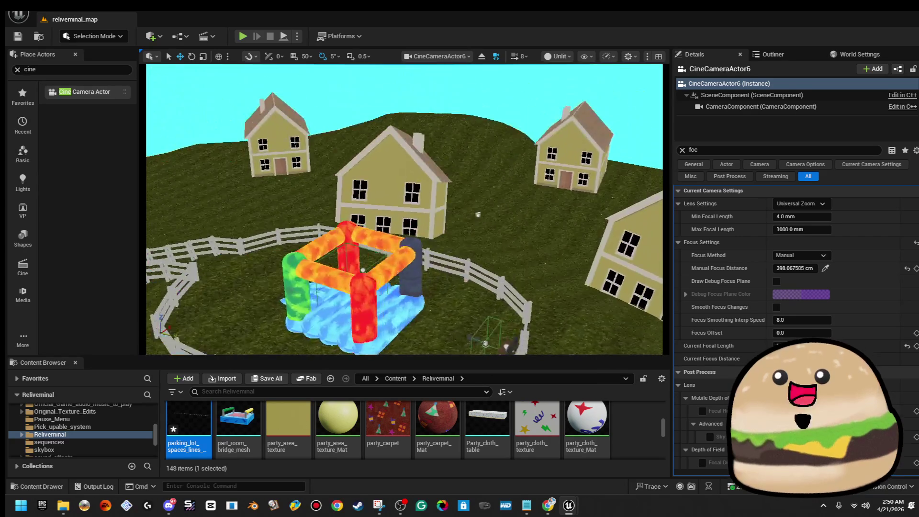
key("w")
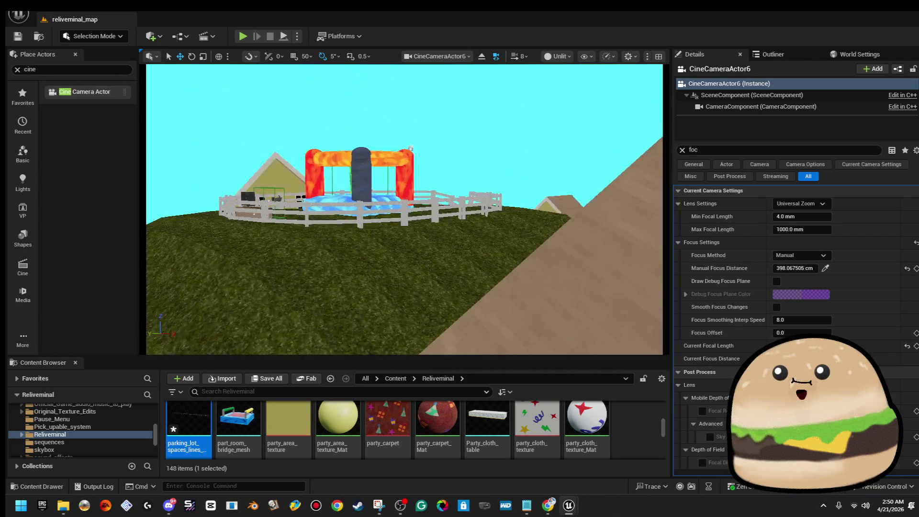
- Frame a close view of the tilted yellow house and switch the viewport to Lit
key("w")
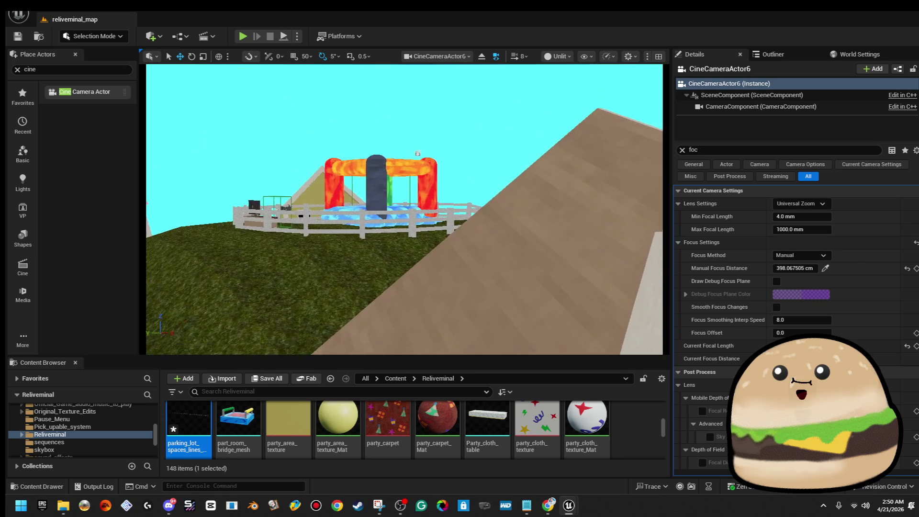
key("w")
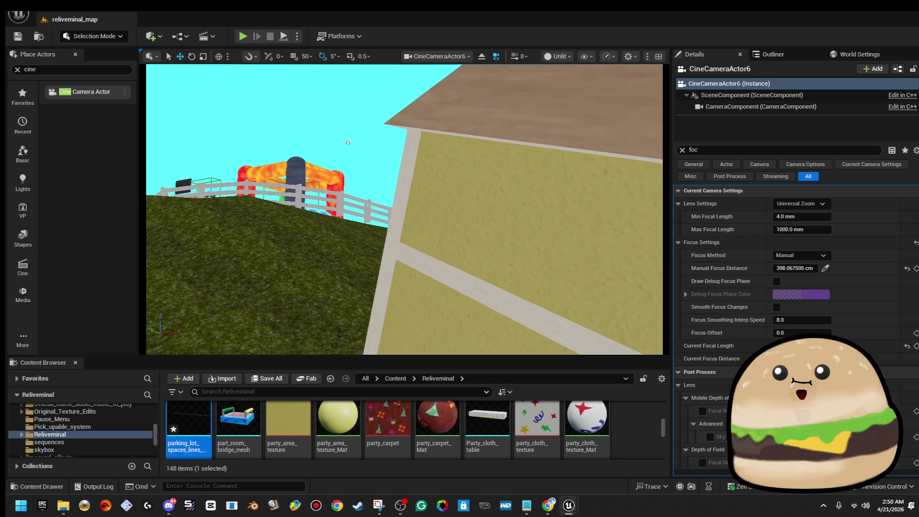
key("w")
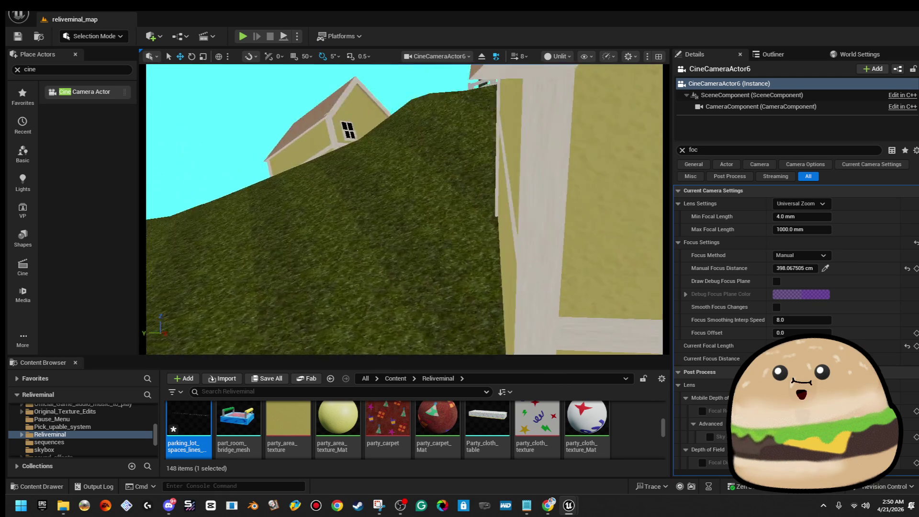
key("w")
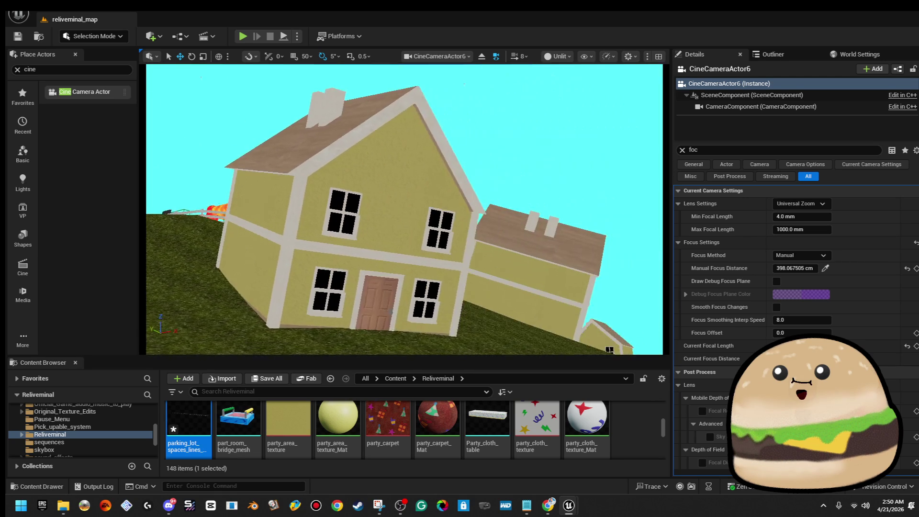
key("w")
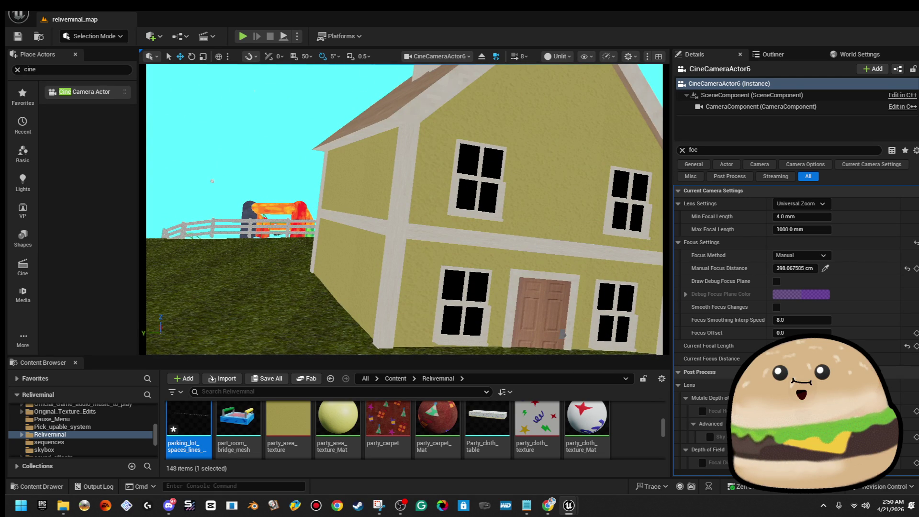
key("w")
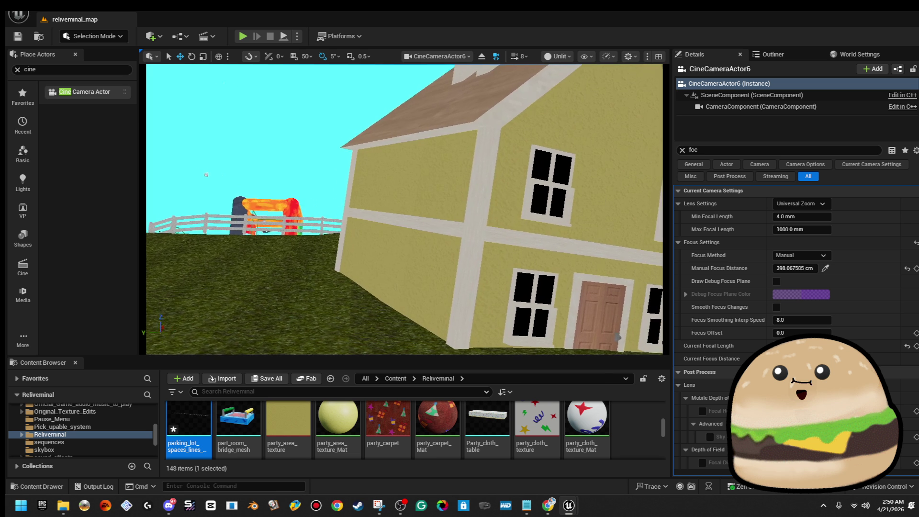
key("w")
left_click(565, 59)
left_click(574, 85)
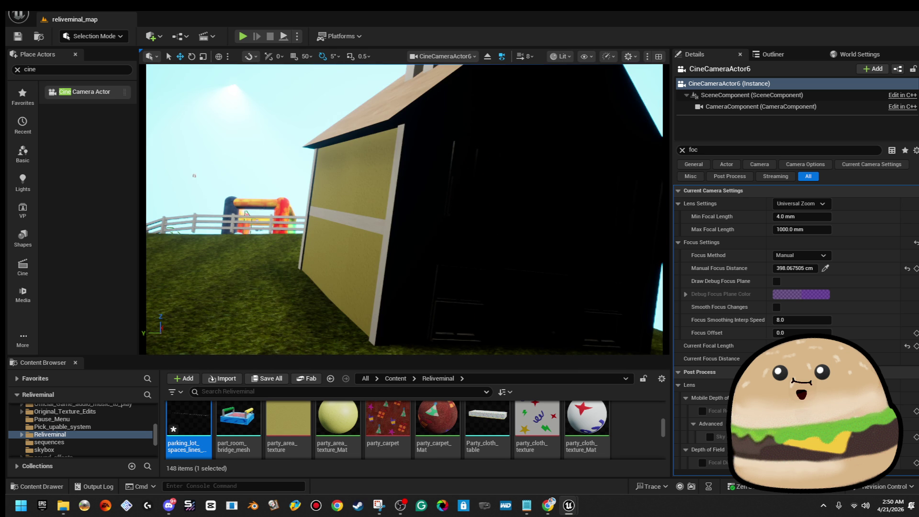
- Place a point light beside the yellow house door, shifted to the right
left_click(565, 327)
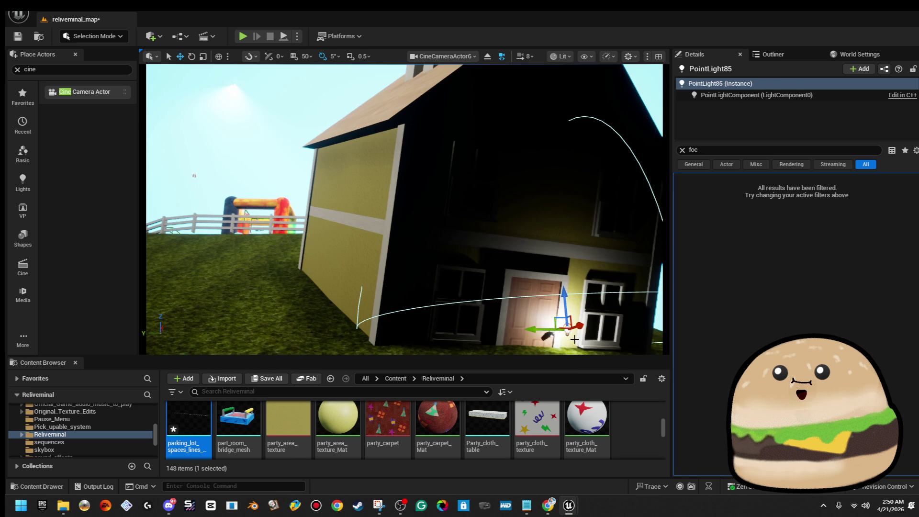
left_click_drag(581, 324, 650, 301)
left_click(771, 54)
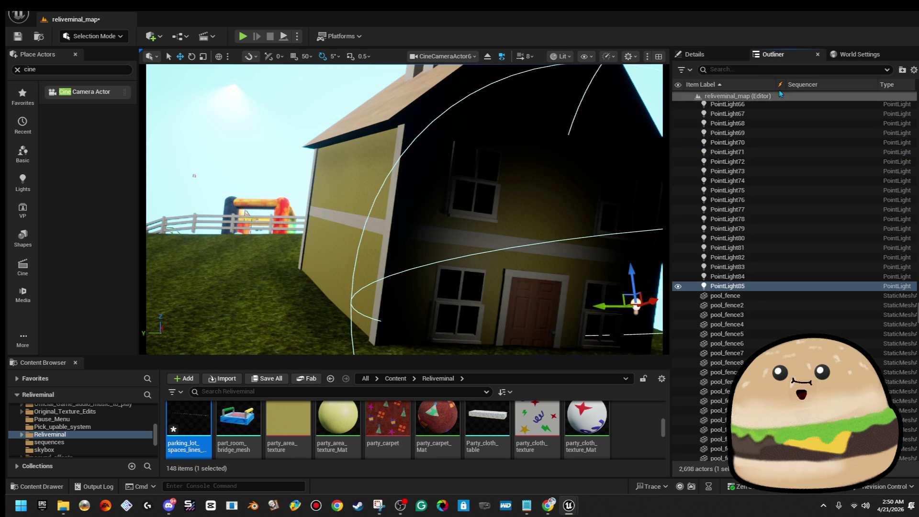
left_click(707, 55)
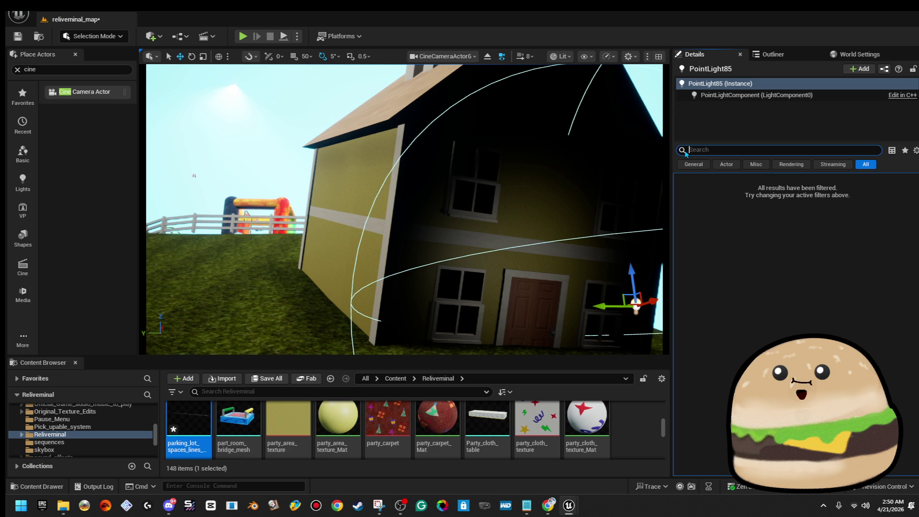
- Set the point light's intensity to about 28550 and attenuation radius to 6828
left_click_drag(789, 257, 828, 256)
left_click_drag(813, 295, 832, 295)
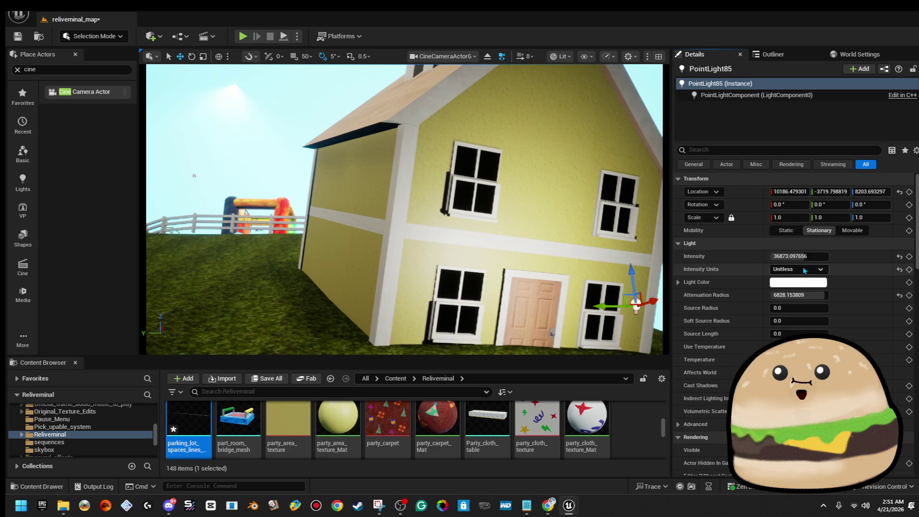
mouse_move(798, 256)
left_mouse_down()
mouse_move(653, 259)
mouse_move(632, 201)
mouse_move(644, 178)
mouse_move(667, 185)
left_mouse_up()
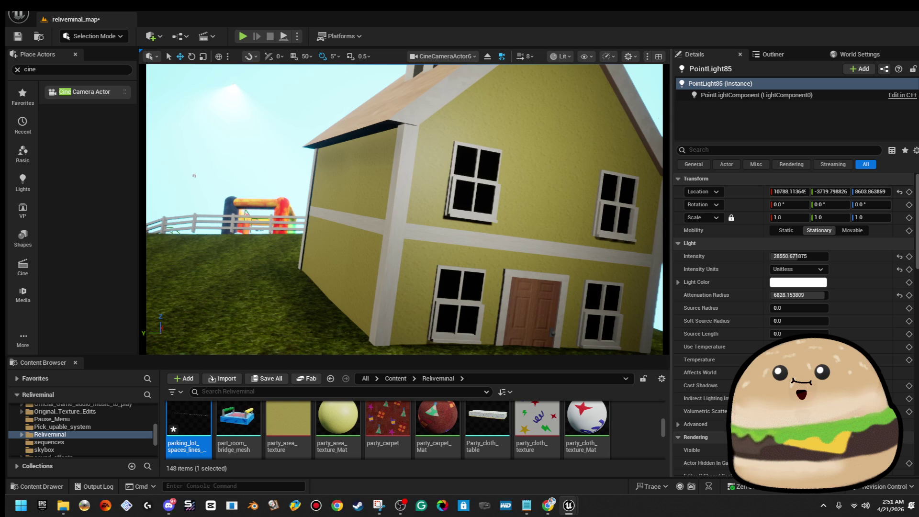
left_click(813, 270)
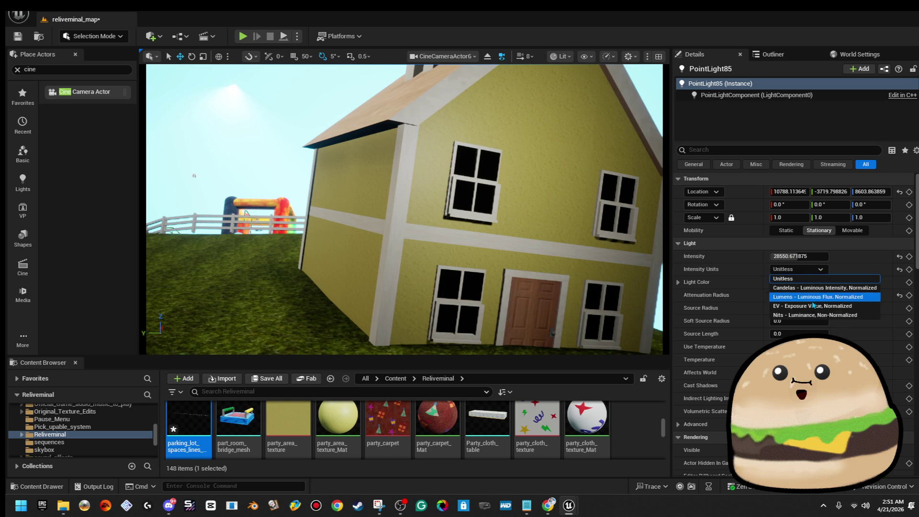
- Switch the point light's intensity units to EV, shift it along X, and dim it to about 6.54 EV
left_click(790, 306)
key("f")
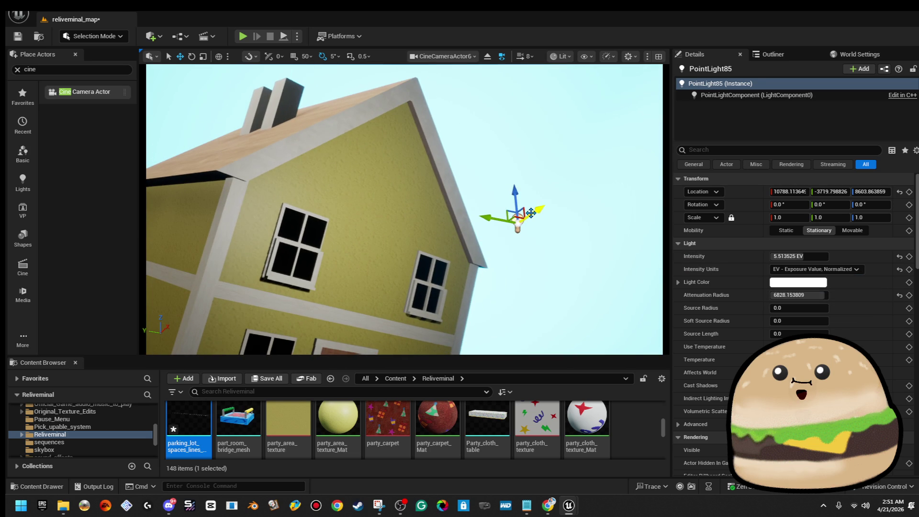
left_click_drag(551, 212, 590, 186)
mouse_move(817, 257)
left_mouse_down()
mouse_move(828, 257)
mouse_move(819, 257)
left_mouse_up()
mouse_move(355, 207)
left_mouse_down()
mouse_move(257, 140)
mouse_move(211, 176)
mouse_move(206, 167)
mouse_move(202, 179)
mouse_move(179, 173)
left_mouse_up()
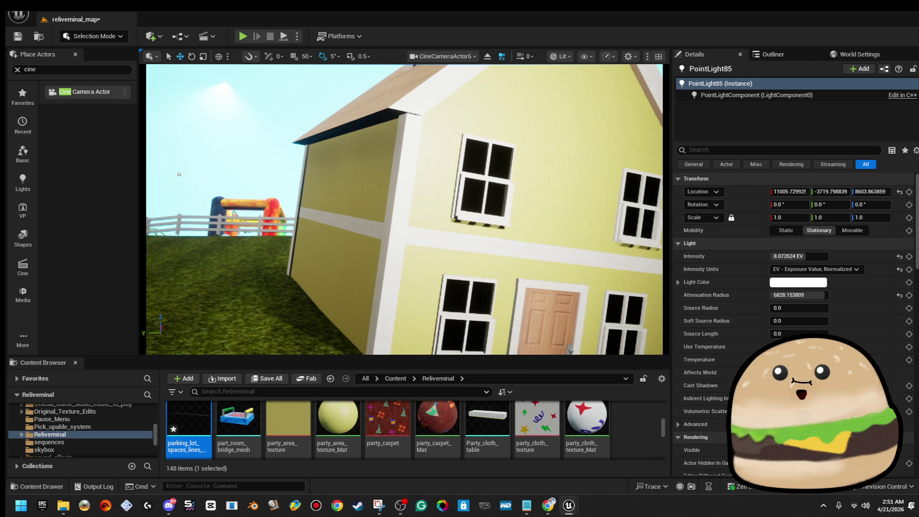
left_click_drag(818, 257, 810, 257)
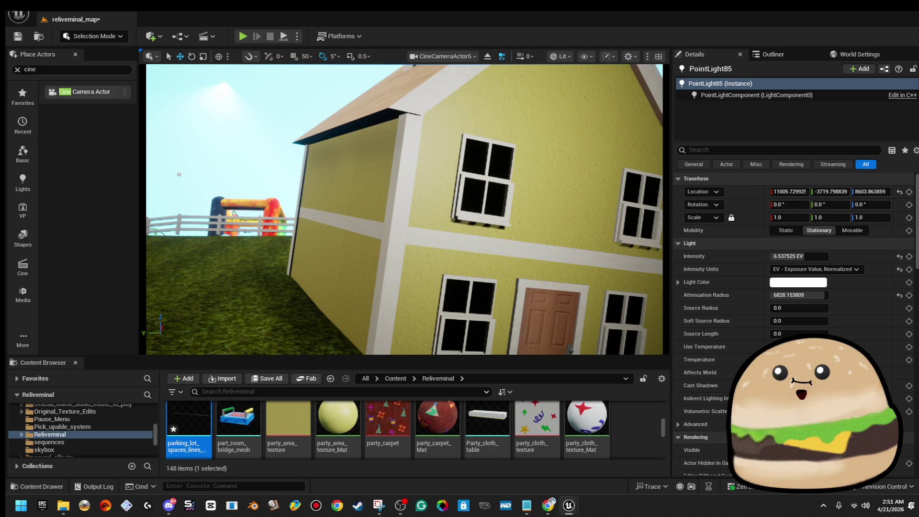
left_click(242, 36)
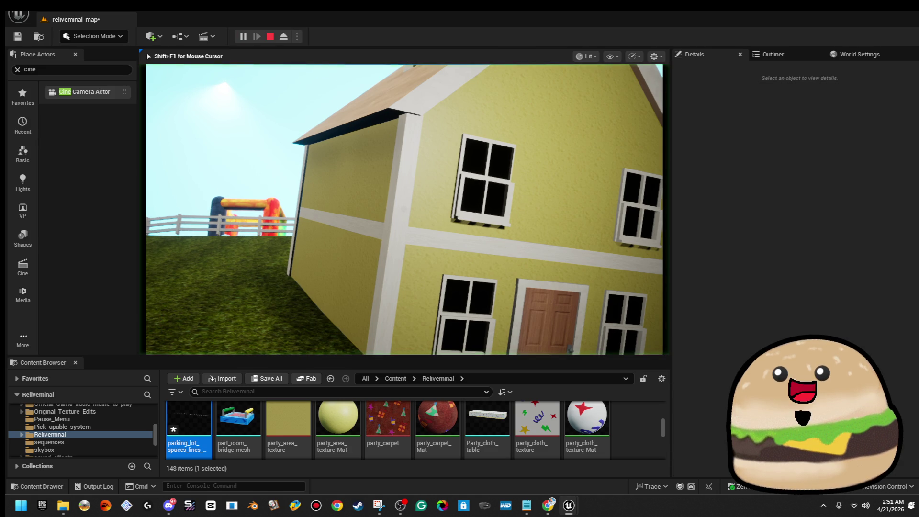
key("F11")
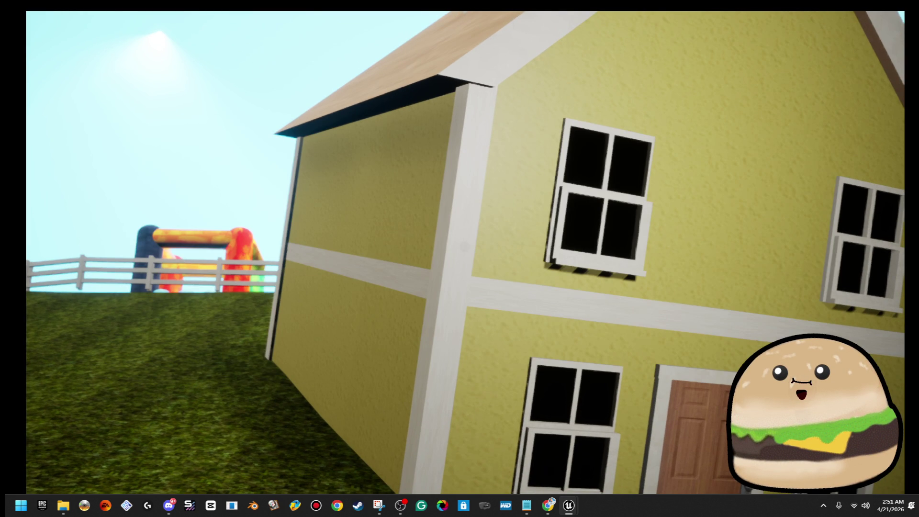
key("F11")
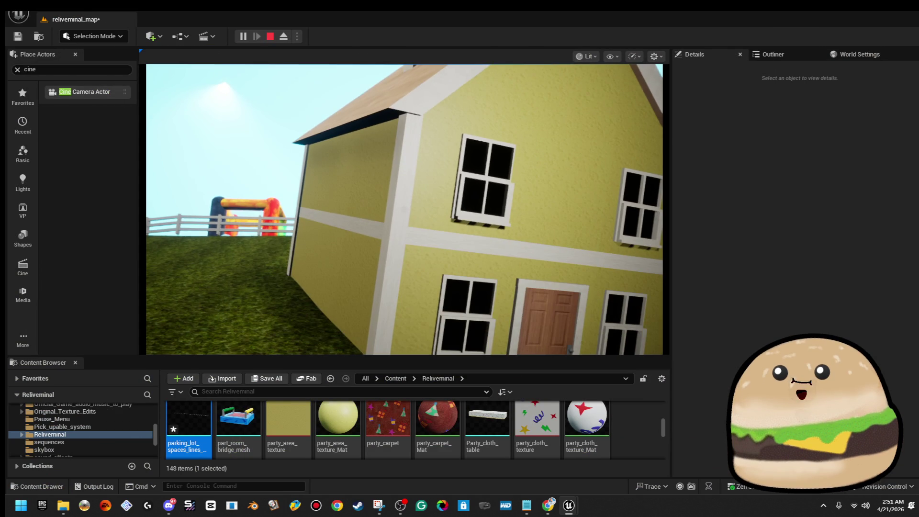
key("Escape")
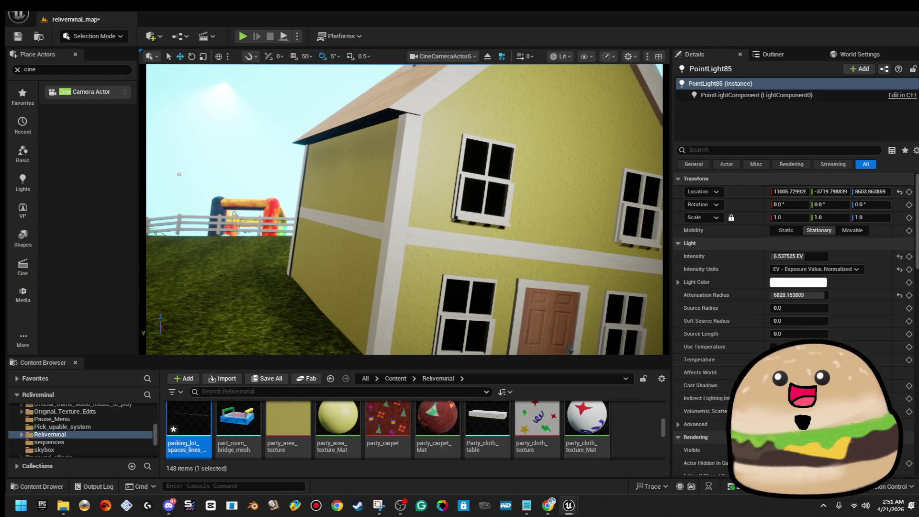
key("Escape")
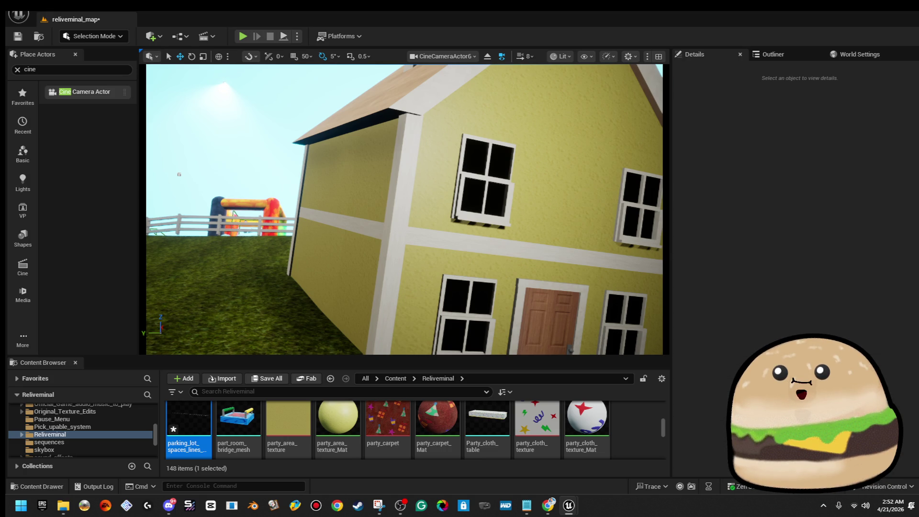
- Make the cine camera track backrooms_house_MESH and start a Play preview
left_click(882, 319)
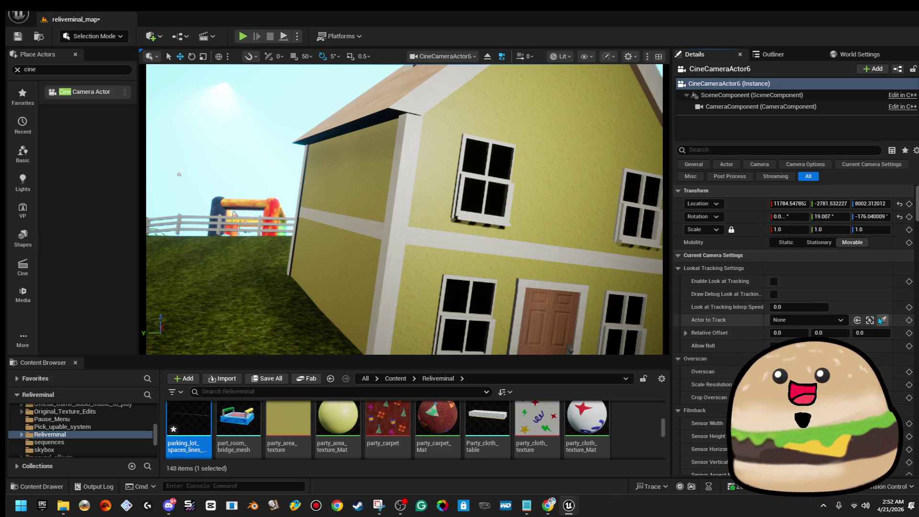
left_click(457, 194)
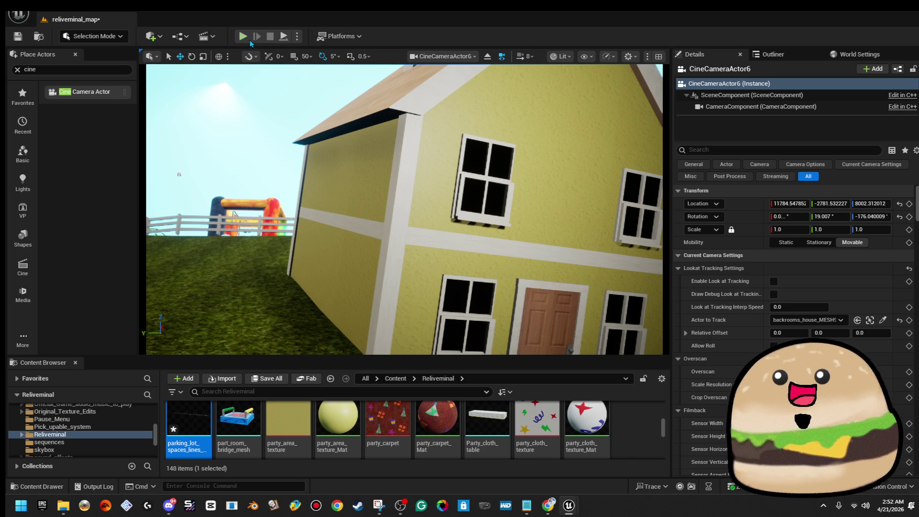
left_click(243, 36)
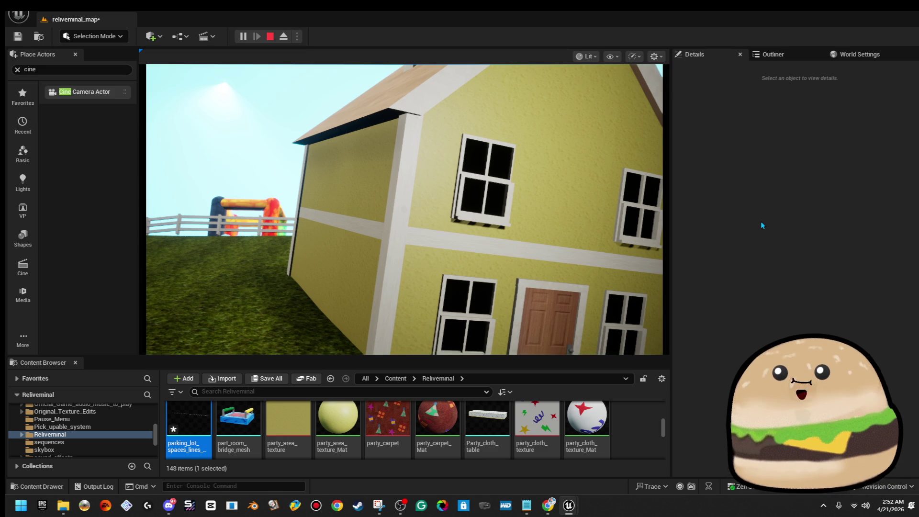
- Capture a screenshot of the full-screen play view, then stop the preview
key("F11")
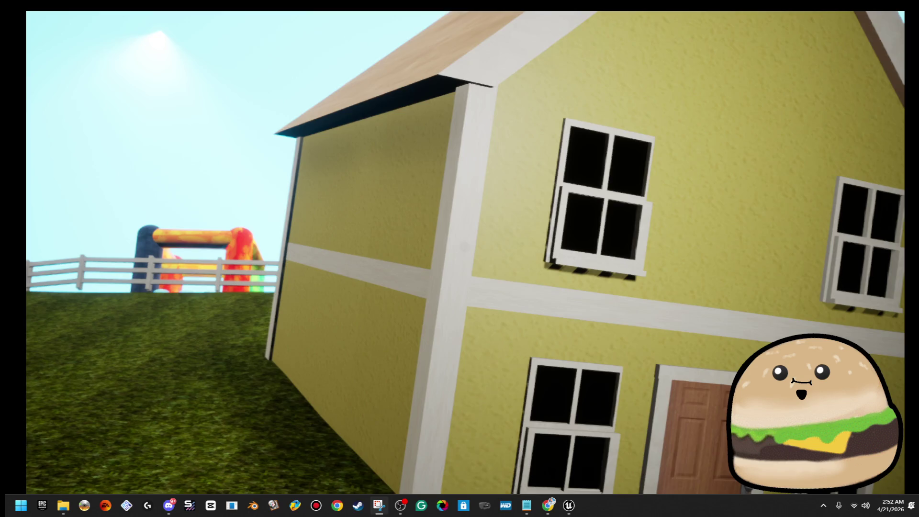
key("super+shift+s")
mouse_move(27, 10)
left_mouse_down()
mouse_move(688, 382)
mouse_move(903, 488)
mouse_move(901, 496)
left_mouse_up()
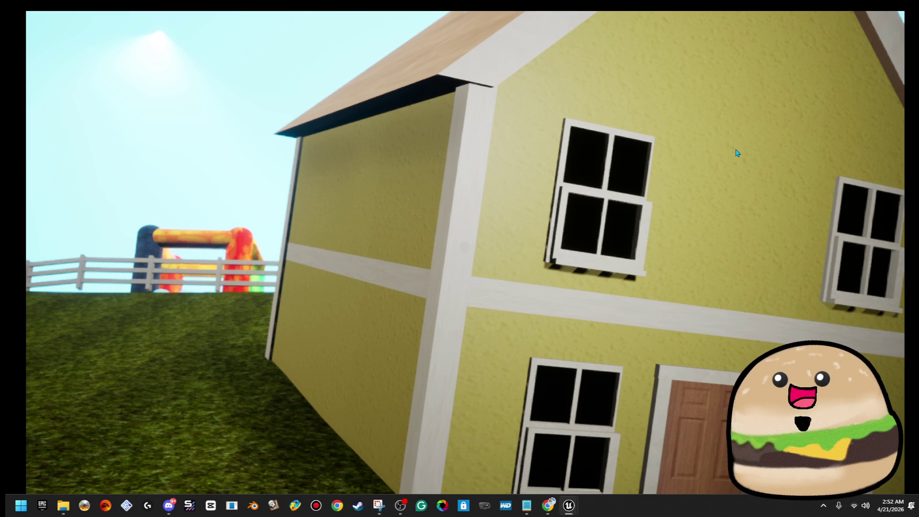
key("F11")
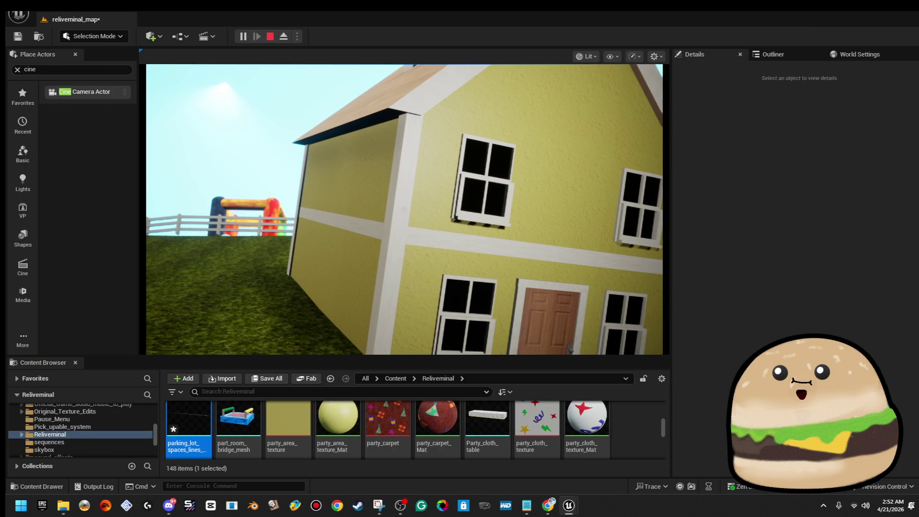
left_click(271, 37)
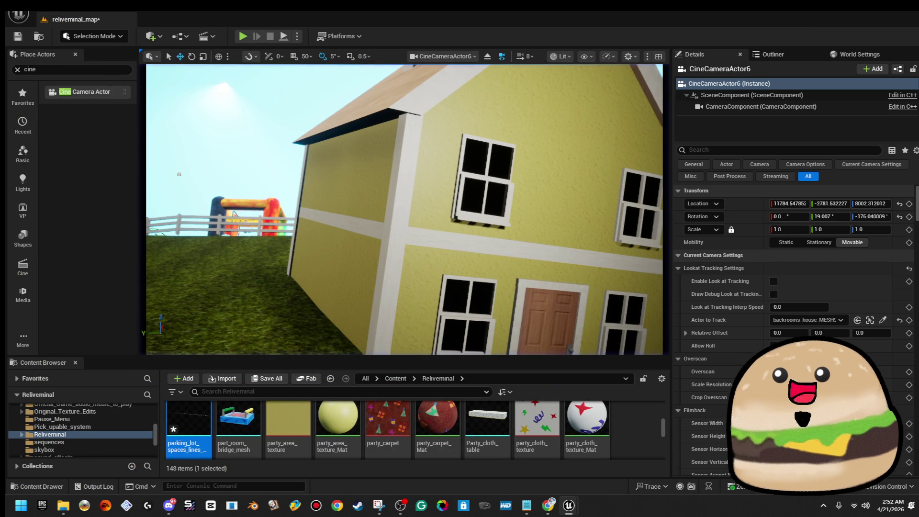
- Fly the camera toward the house and delete the light in front of it
left_click_drag(490, 318, 565, 168)
left_click(580, 134)
key("Delete")
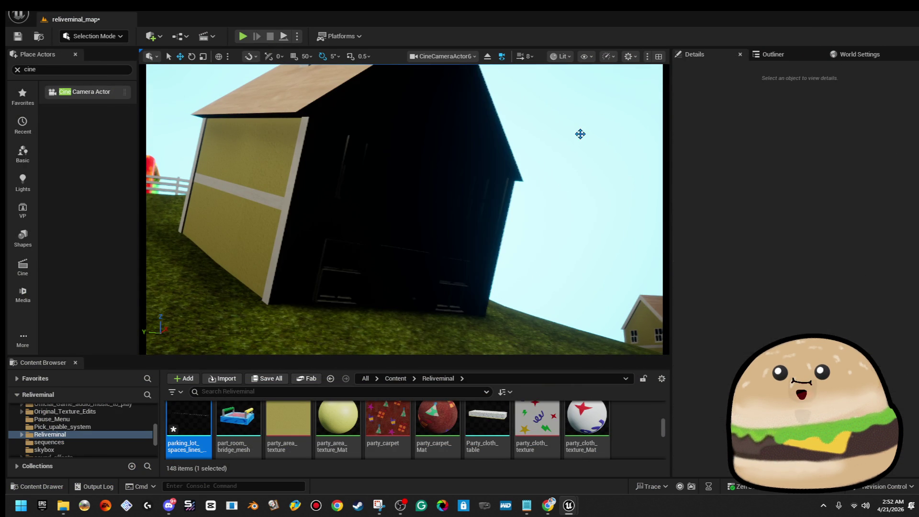
- Fly the piloted cine camera into the basement living room, navigating in Unlit then returning to Lit
mouse_move(405, 209)
left_mouse_down()
mouse_move(404, 249)
mouse_move(405, 162)
mouse_move(383, 192)
mouse_move(433, 209)
mouse_move(416, 206)
mouse_move(416, 258)
mouse_move(404, 143)
left_mouse_up()
left_click_drag(404, 209, 464, 209)
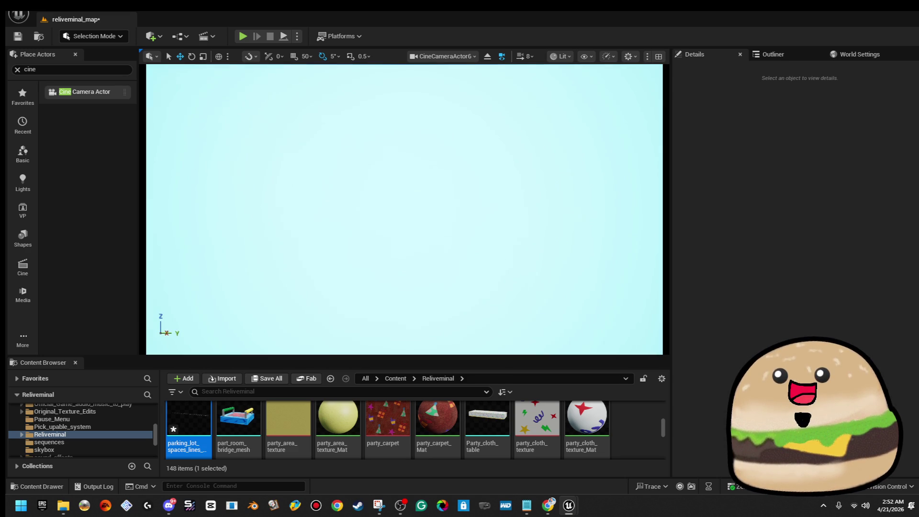
mouse_move(404, 209)
left_mouse_down()
mouse_move(419, 215)
mouse_move(435, 191)
mouse_move(449, 225)
mouse_move(407, 230)
left_mouse_up()
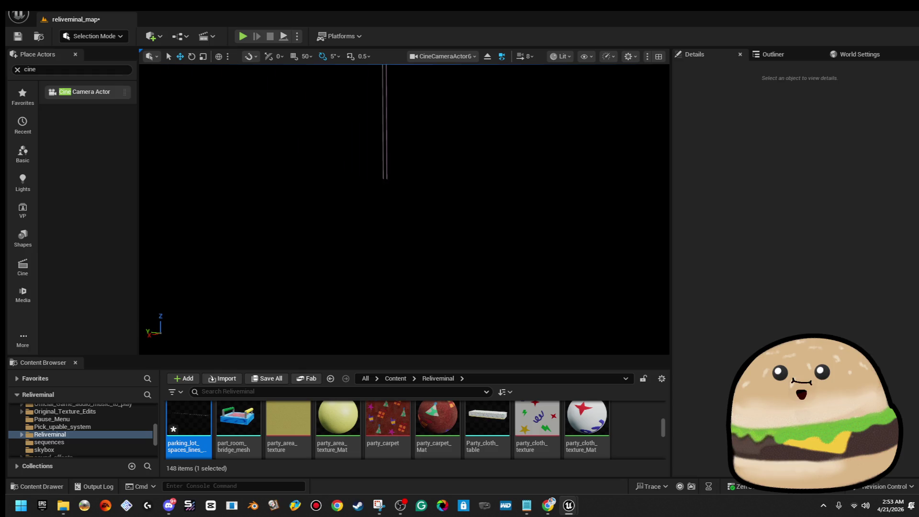
left_click(560, 56)
left_click(576, 102)
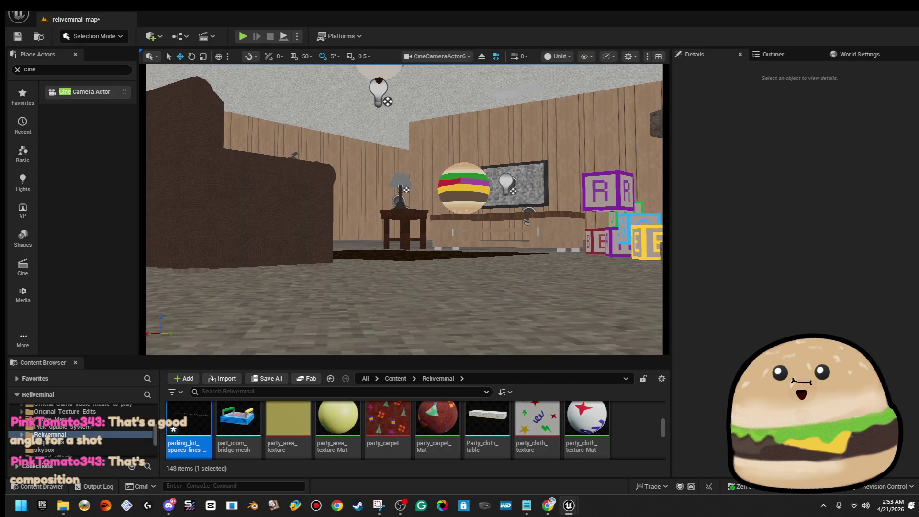
left_click(557, 56)
left_click(564, 82)
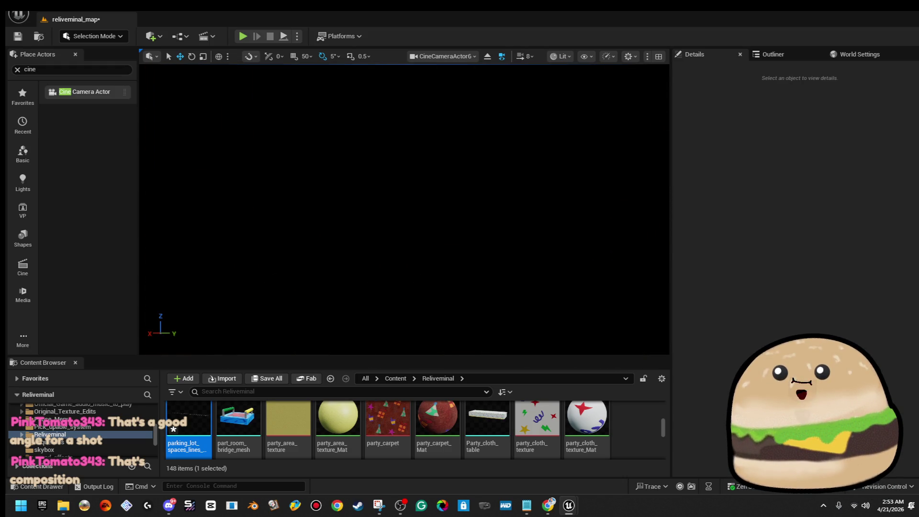
left_click(518, 61)
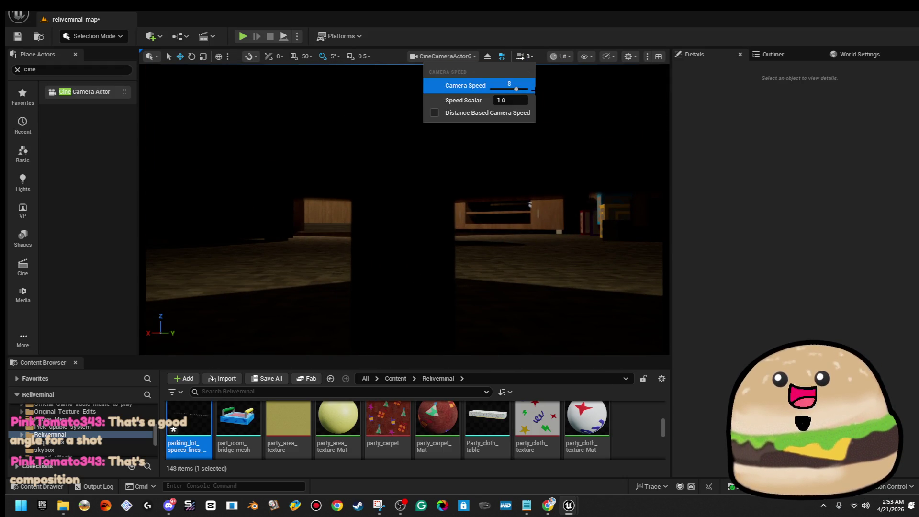
- Lower the camera speed to 1, open an existing level sequence, and select the striped ball
left_click_drag(516, 89, 506, 87)
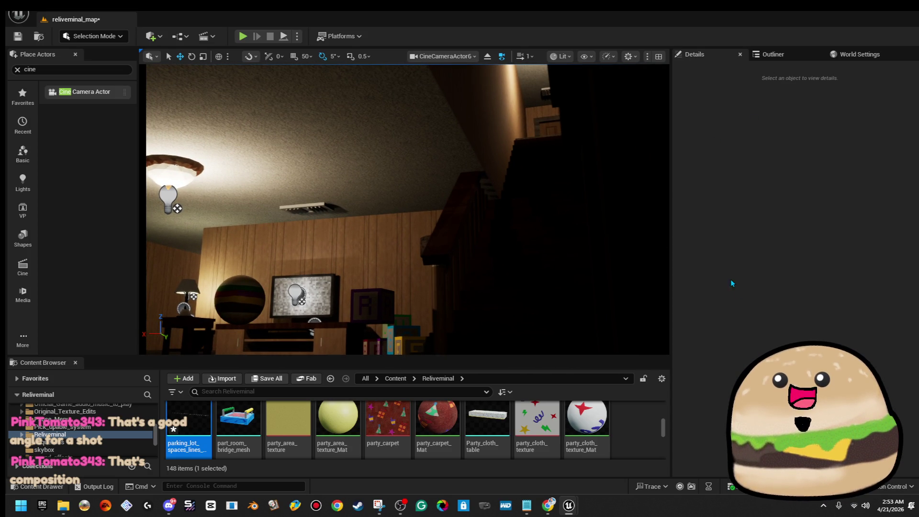
left_click(213, 37)
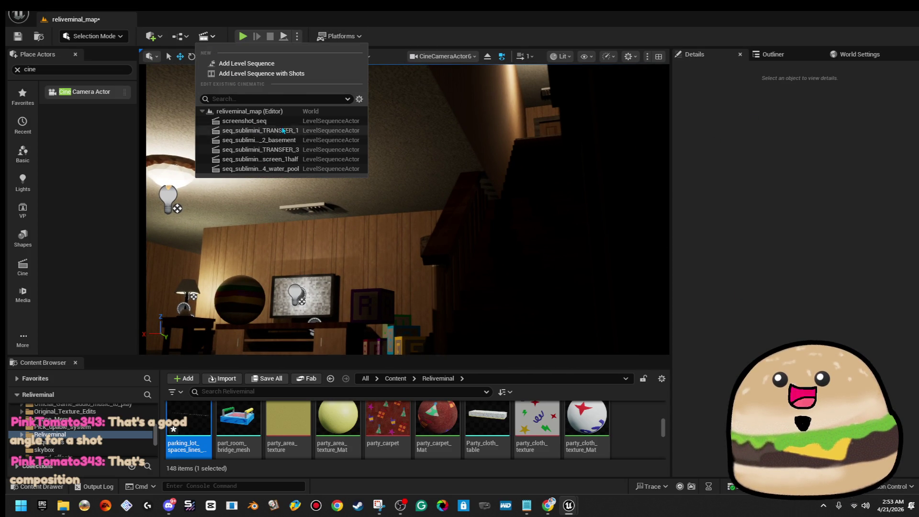
left_click(280, 126)
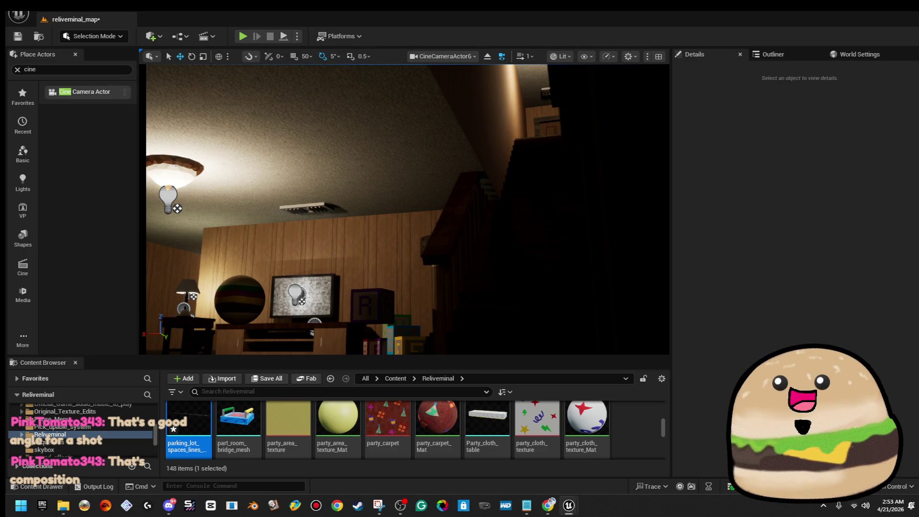
scroll(407, 211, "down", 5)
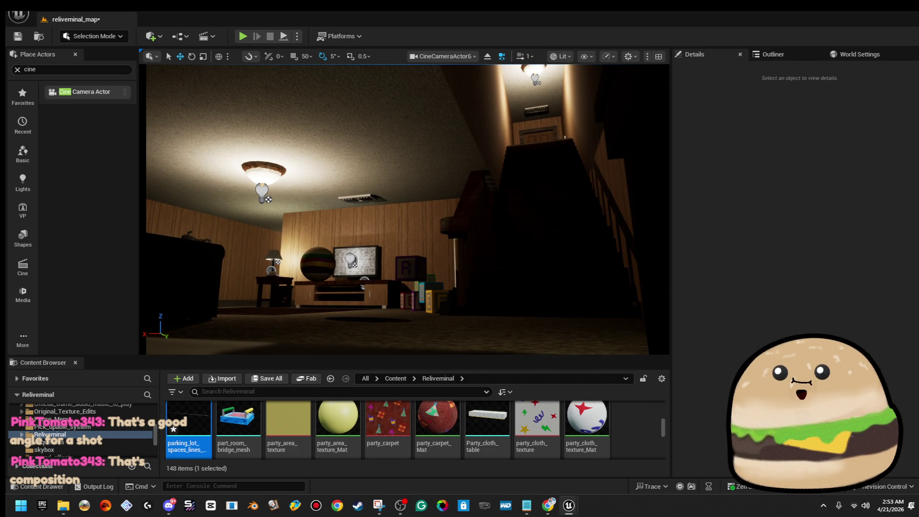
left_click(319, 264)
- Move the burger-striped ball up near the ceiling light and briefly preview it in Play
left_click_drag(333, 266, 188, 244)
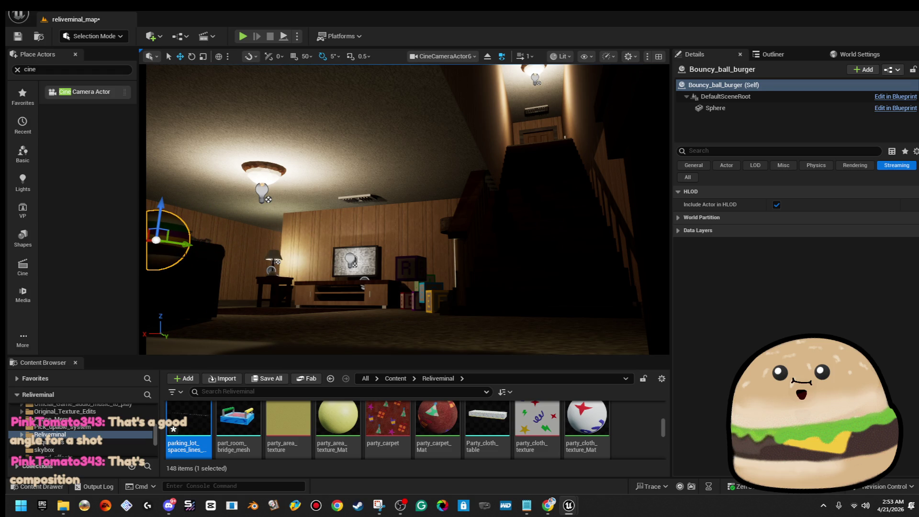
left_click_drag(407, 211, 344, 213)
mouse_move(265, 224)
left_mouse_down()
mouse_move(224, 210)
mouse_move(216, 215)
mouse_move(294, 185)
mouse_move(392, 195)
mouse_move(383, 210)
mouse_move(356, 213)
mouse_move(306, 192)
left_mouse_up()
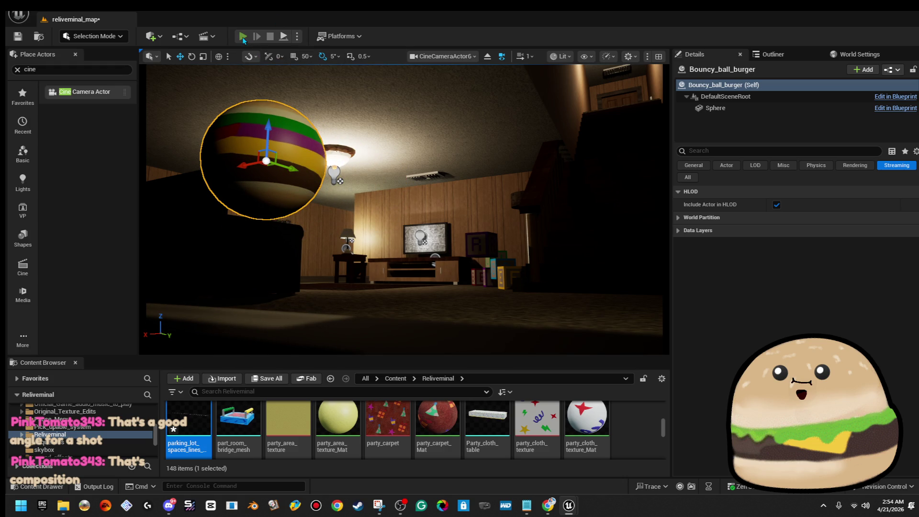
key("alt+p")
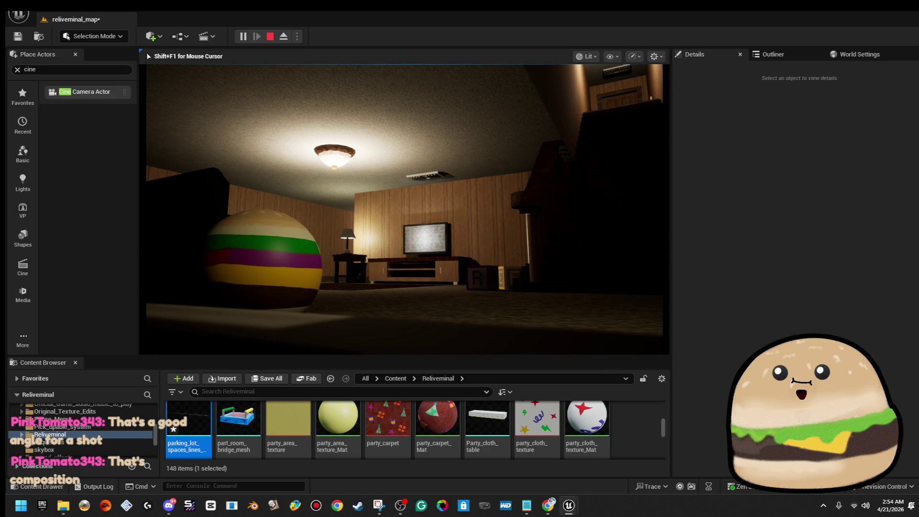
key("Escape")
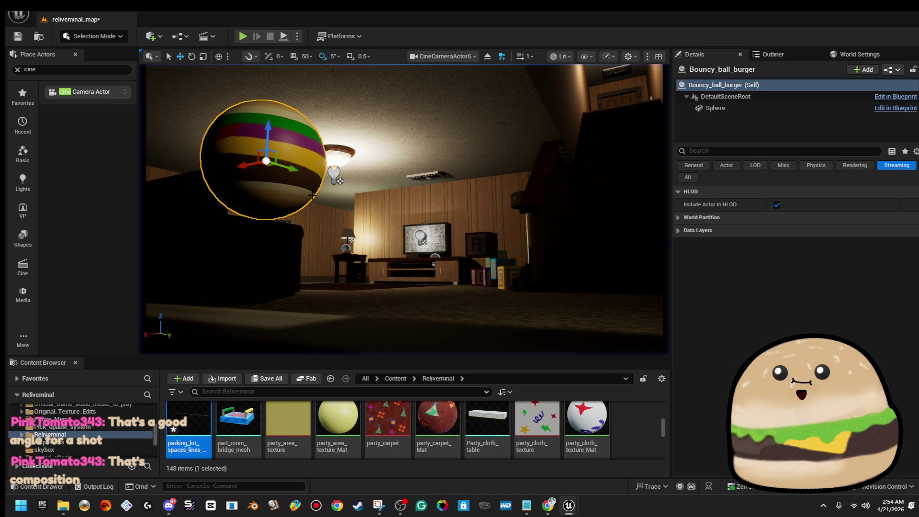
- Rotate the ball to turn its stripes
key("e")
mouse_move(293, 169)
left_mouse_down()
mouse_move(273, 167)
mouse_move(258, 143)
mouse_move(259, 91)
left_mouse_up()
key("w")
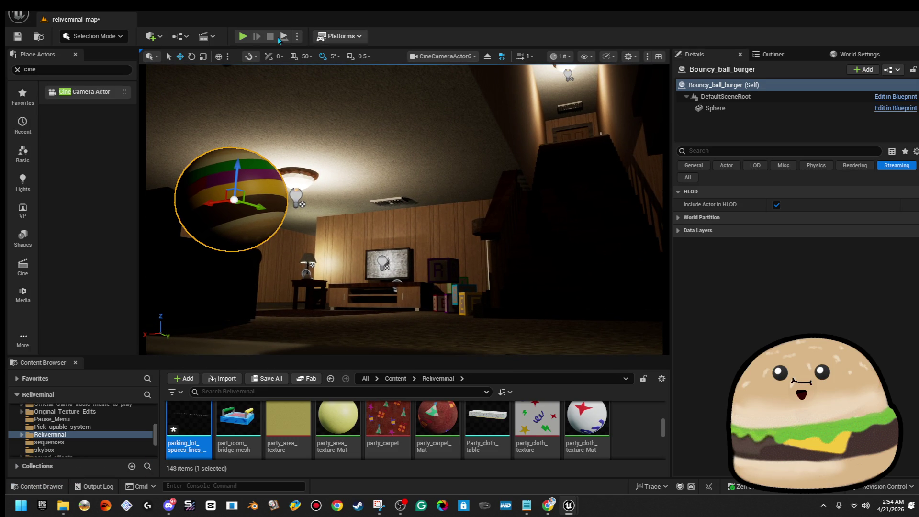
- Preview the shot in full-screen Play mode, then stop it
left_click(245, 36)
left_click(612, 235)
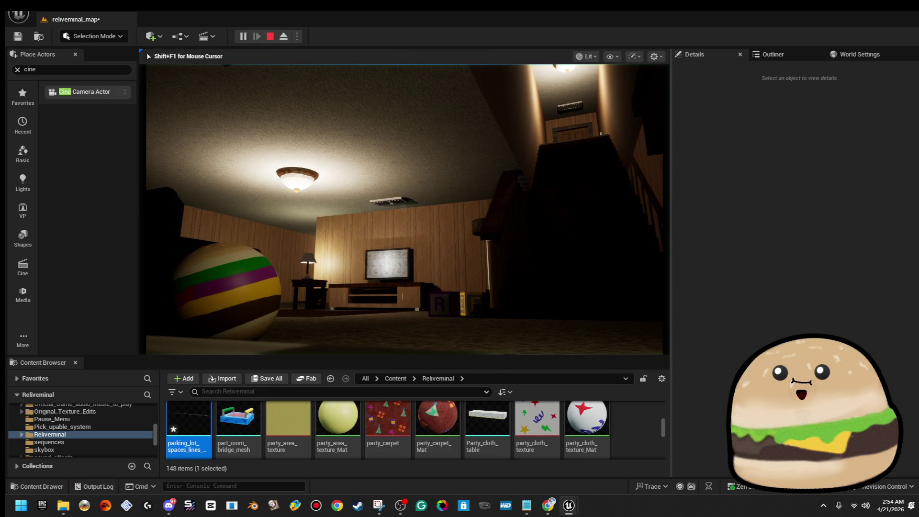
key("F11")
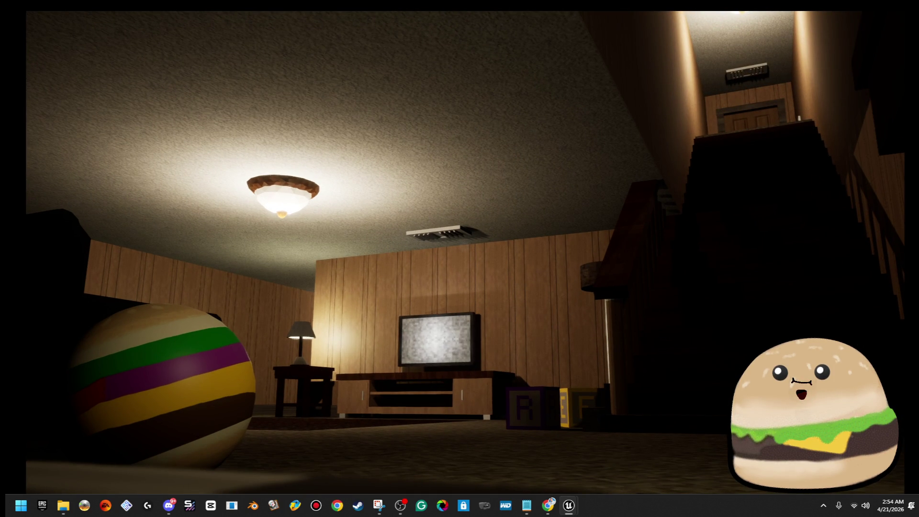
key("F11")
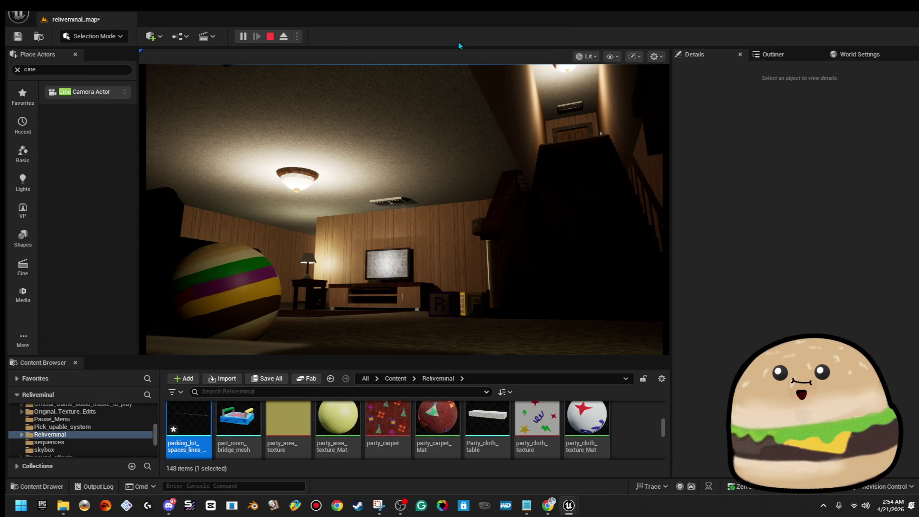
key("Escape")
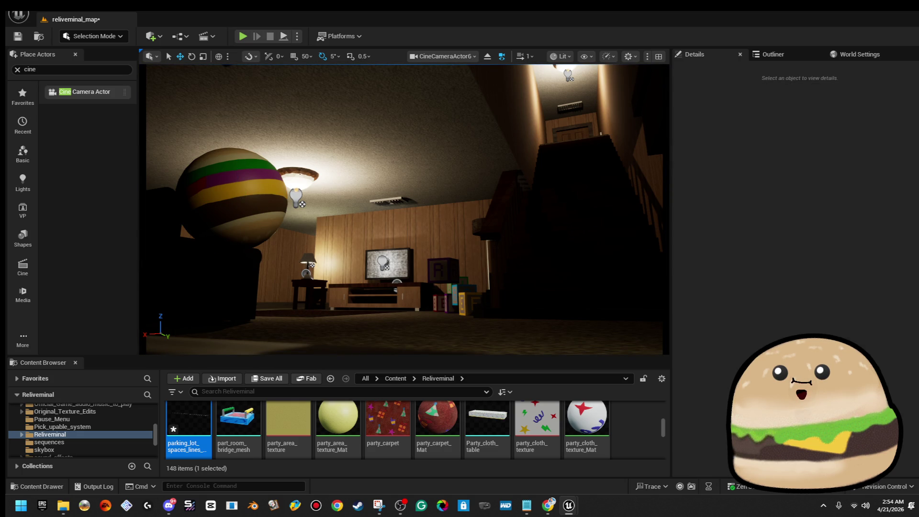
- Try the TV, the toy cube and the striped ball in turn as the camera's Actor to Track
left_click(883, 320)
left_click(393, 264)
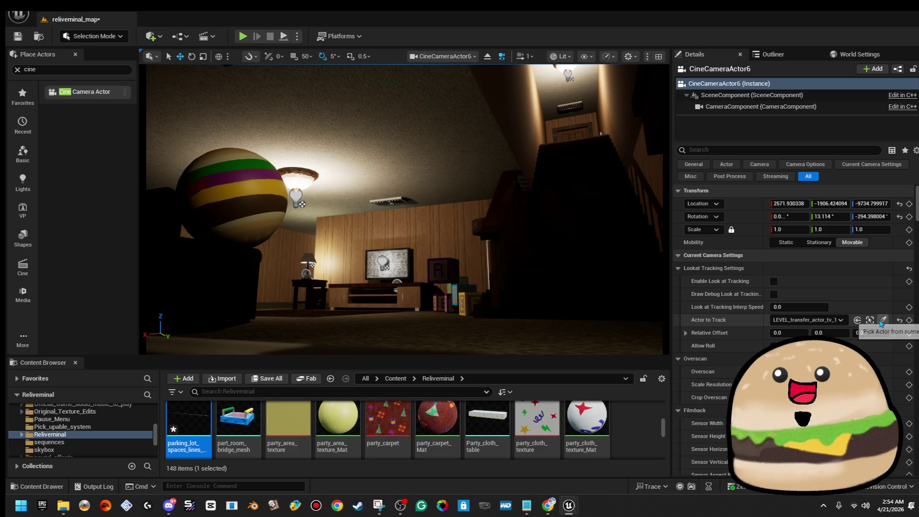
left_click(883, 320)
left_click(455, 277)
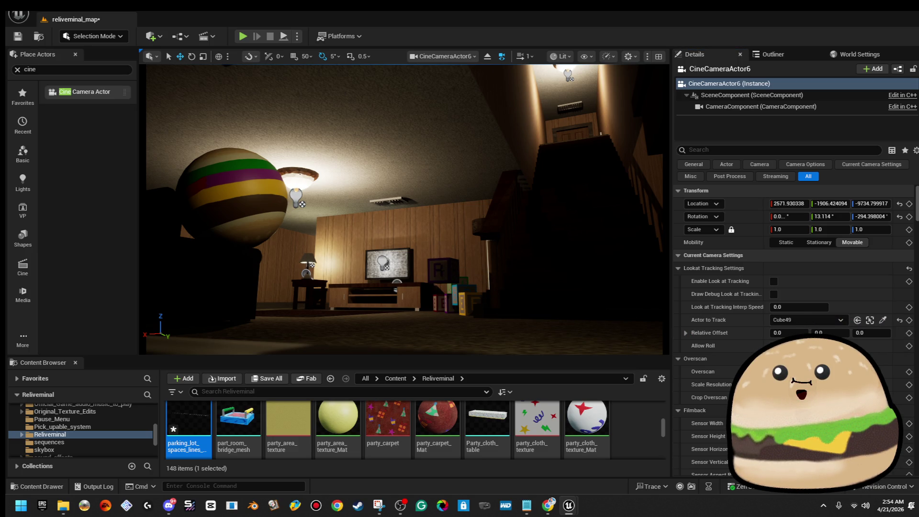
left_click(883, 320)
left_click(249, 199)
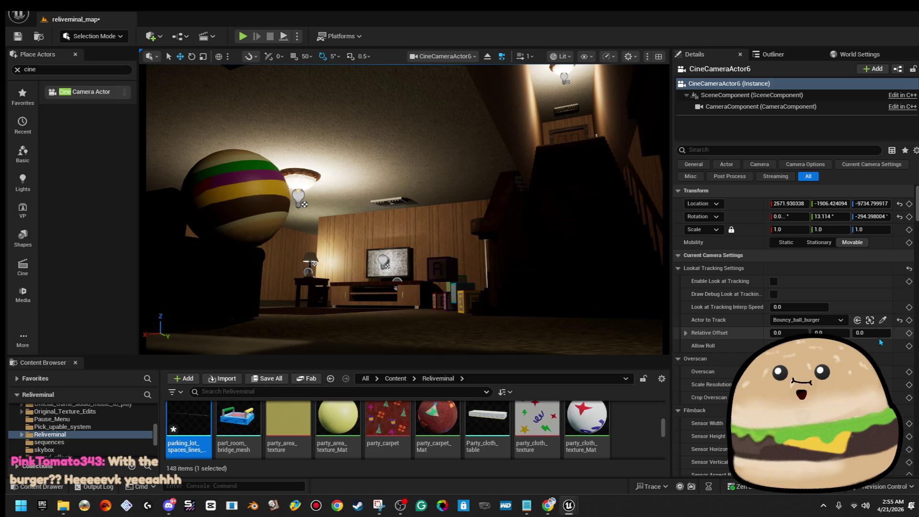
- Set the TV as the tracked actor and start a Play preview with Alt+P
left_click(883, 320)
left_click(390, 269)
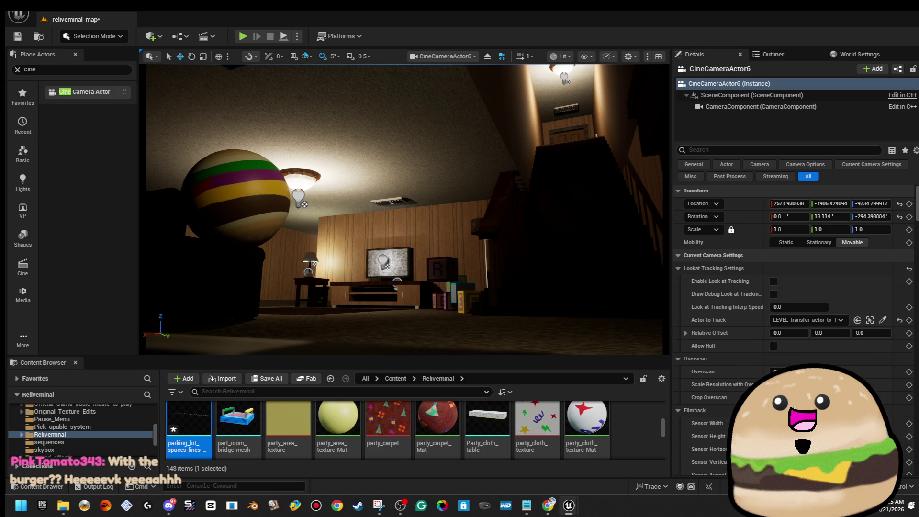
key("alt+p")
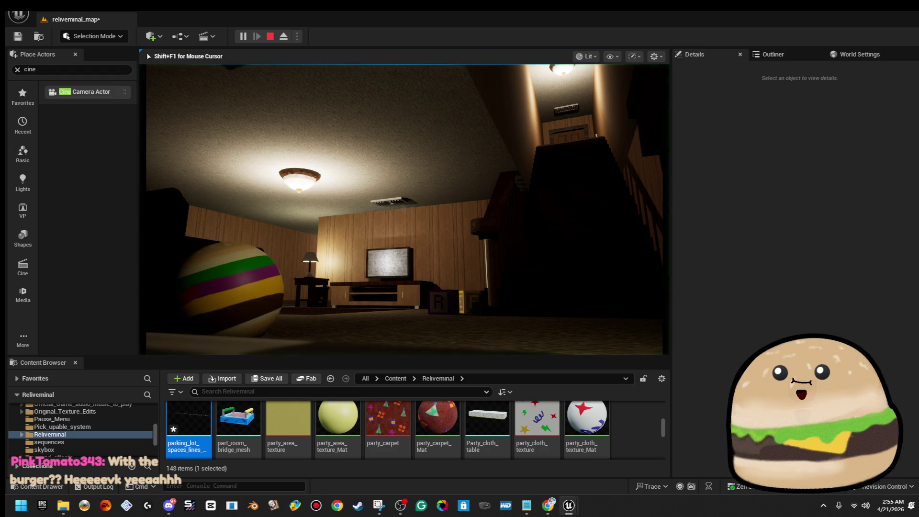
- End the preview and move the stairway ceiling light slightly lower
key("F11")
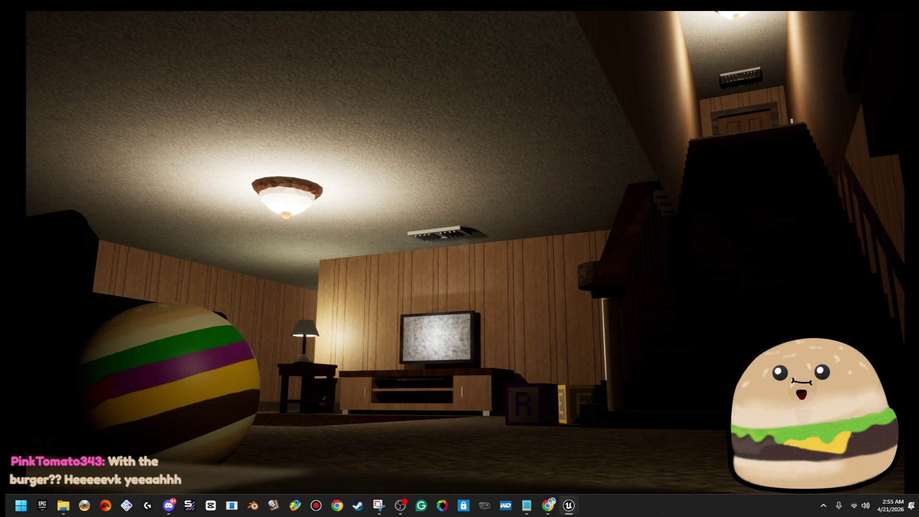
key("Escape")
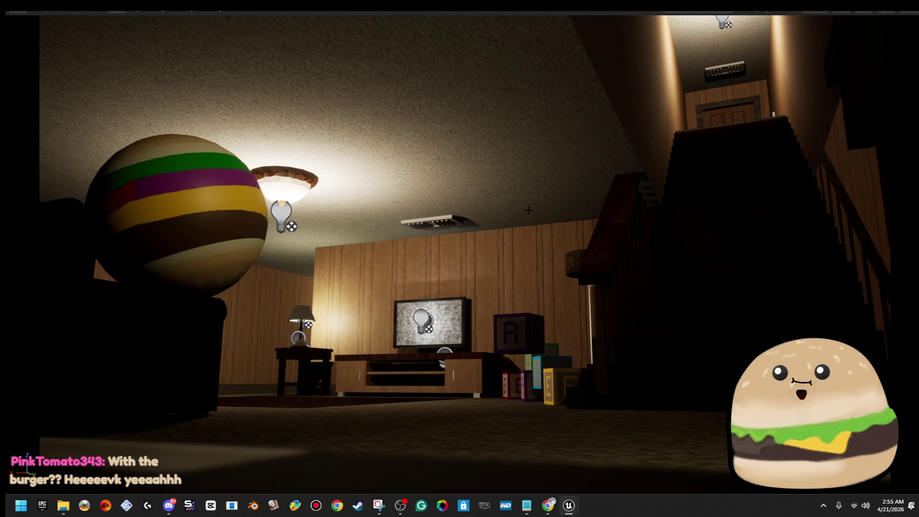
left_click_drag(536, 210, 697, 133)
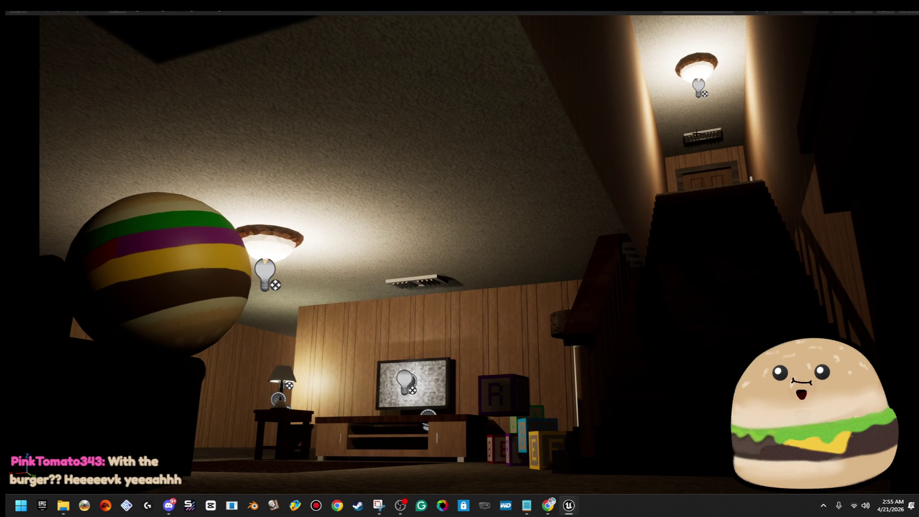
left_click(697, 85)
mouse_move(699, 85)
left_mouse_down()
mouse_move(695, 21)
mouse_move(699, 92)
left_mouse_up()
mouse_move(608, 222)
left_mouse_down()
mouse_move(565, 282)
mouse_move(573, 289)
left_mouse_up()
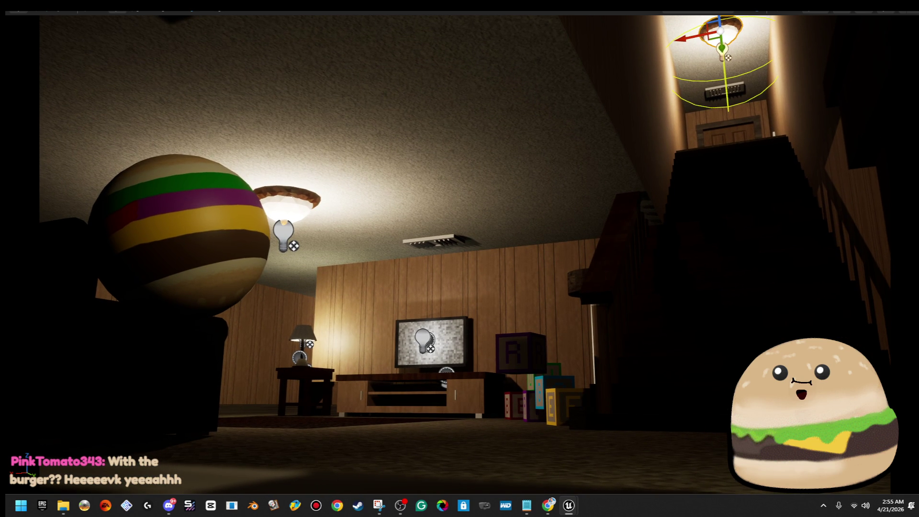
- Preview the basement shot again in full-screen Play mode
key("F11")
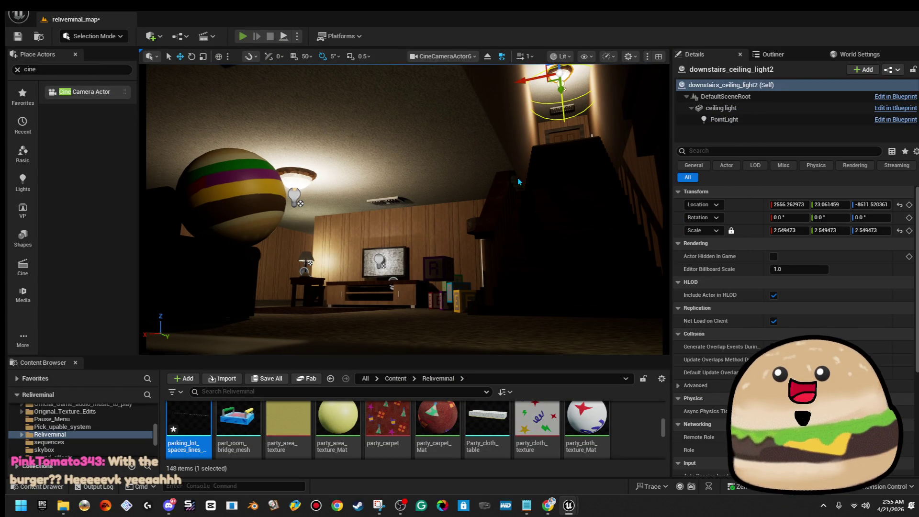
key("alt+p")
key("F11")
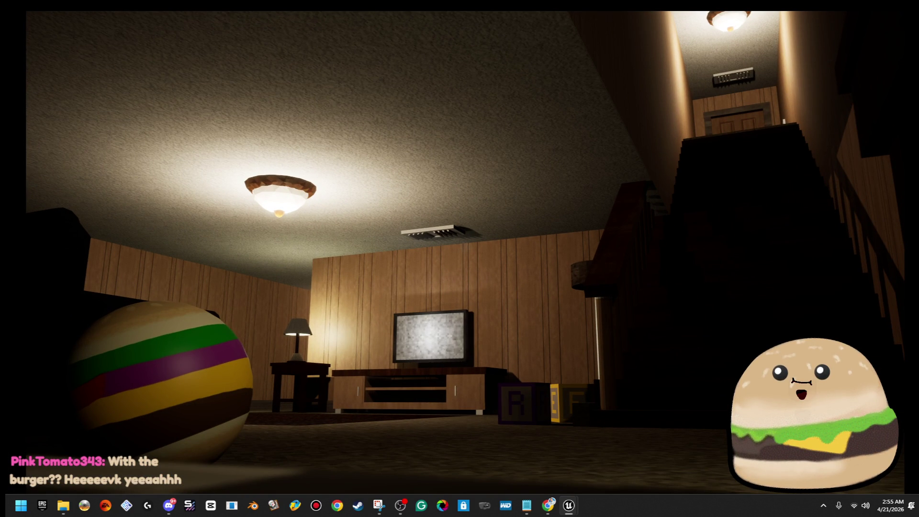